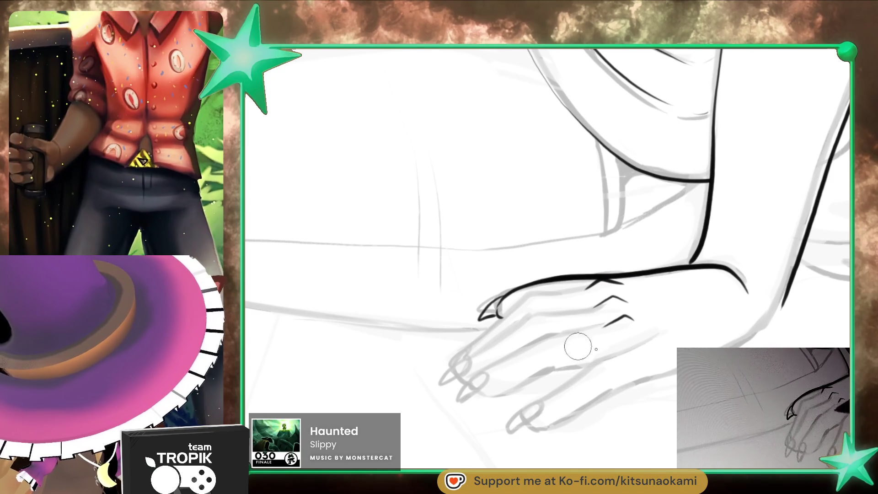
# - Ink the index finger's edges and sharpen its tip into a pointed claw
pyautogui.moveTo(639, 341); pyautogui.dragTo(656, 333)
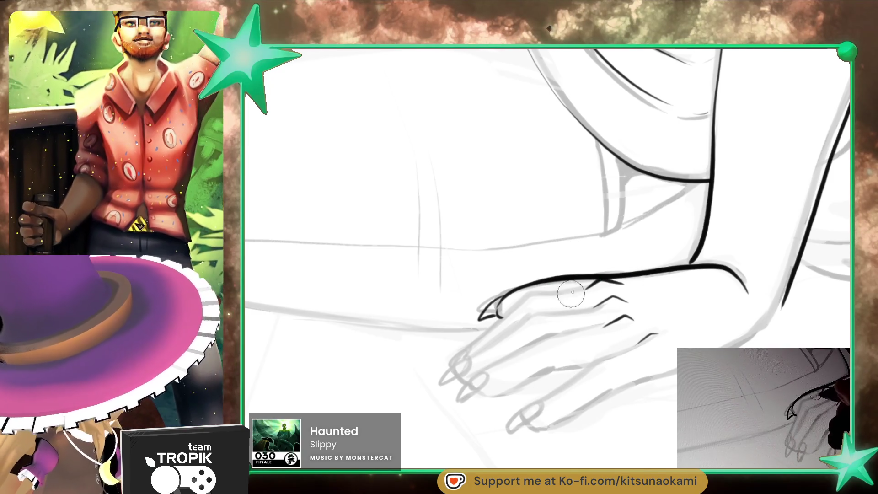
pyautogui.moveTo(507, 306); pyautogui.dragTo(442, 384)
pyautogui.moveTo(472, 356); pyautogui.dragTo(444, 386)
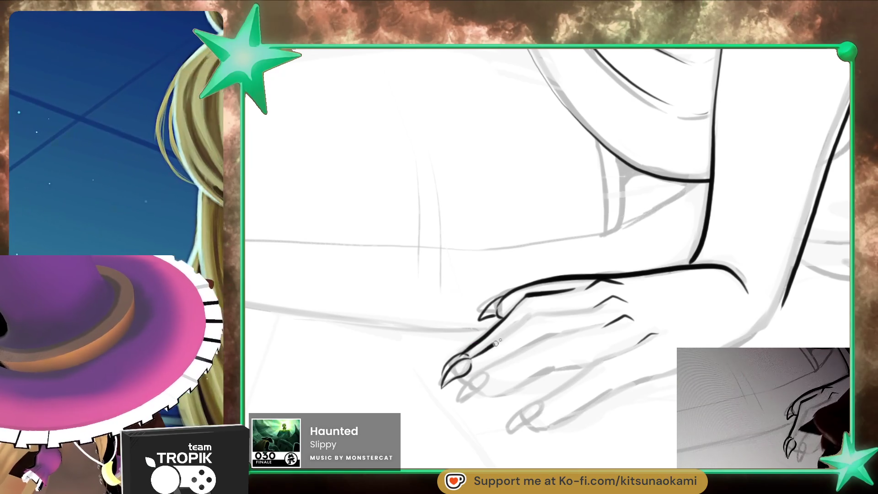
pyautogui.moveTo(491, 345); pyautogui.dragTo(537, 317)
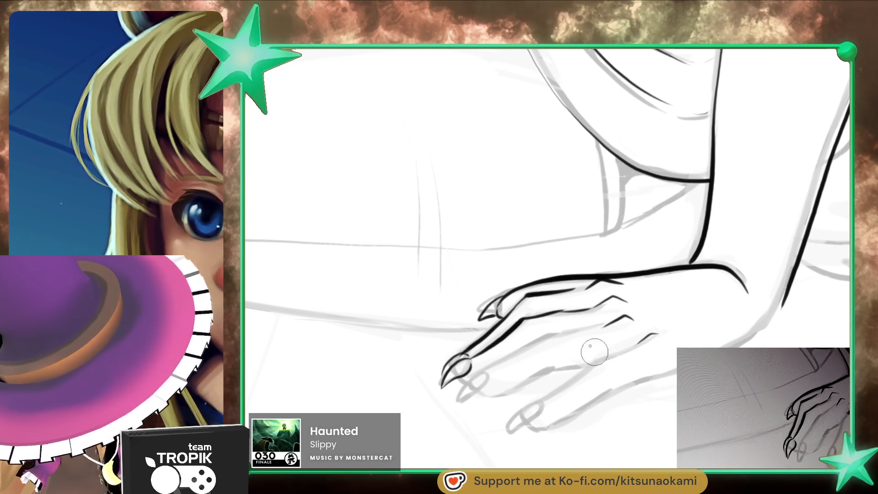
pyautogui.moveTo(572, 329); pyautogui.dragTo(465, 387)
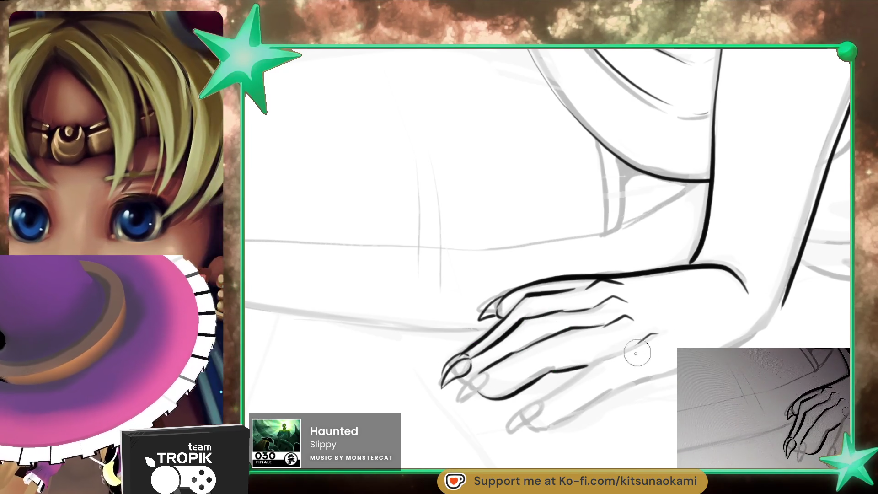
# - Ink the lower finger's bottom edge, the wrist's lower edge and the index fingernail
pyautogui.moveTo(543, 396); pyautogui.dragTo(530, 427)
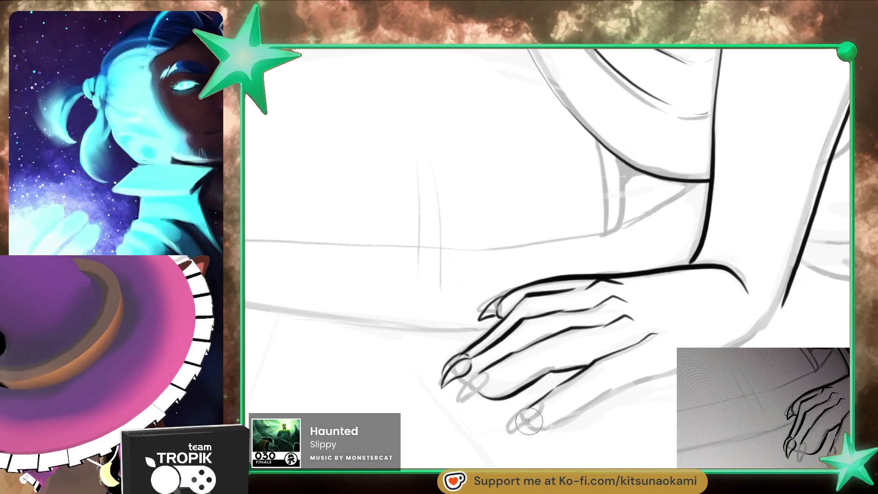
pyautogui.moveTo(579, 412); pyautogui.dragTo(676, 369)
pyautogui.moveTo(729, 345)
pyautogui.mouseDown()
pyautogui.moveTo(784, 291)
pyautogui.moveTo(646, 314)
pyautogui.moveTo(743, 310)
pyautogui.mouseUp()
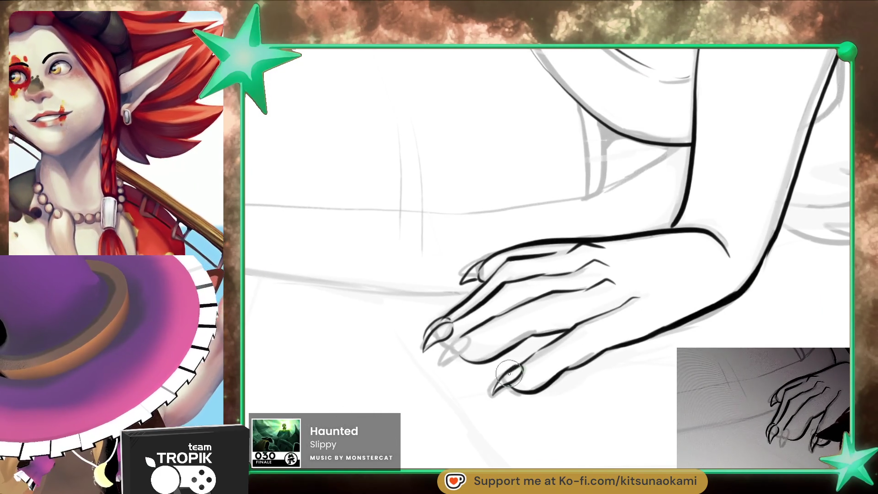
pyautogui.moveTo(456, 341); pyautogui.dragTo(442, 368)
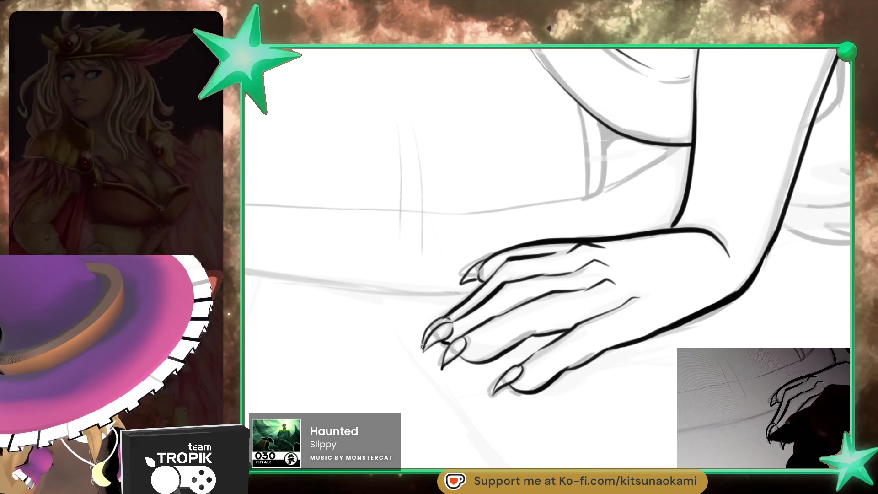
pyautogui.moveTo(608, 330)
pyautogui.mouseDown()
pyautogui.moveTo(598, 349)
pyautogui.moveTo(640, 340)
pyautogui.moveTo(545, 359)
pyautogui.mouseUp()
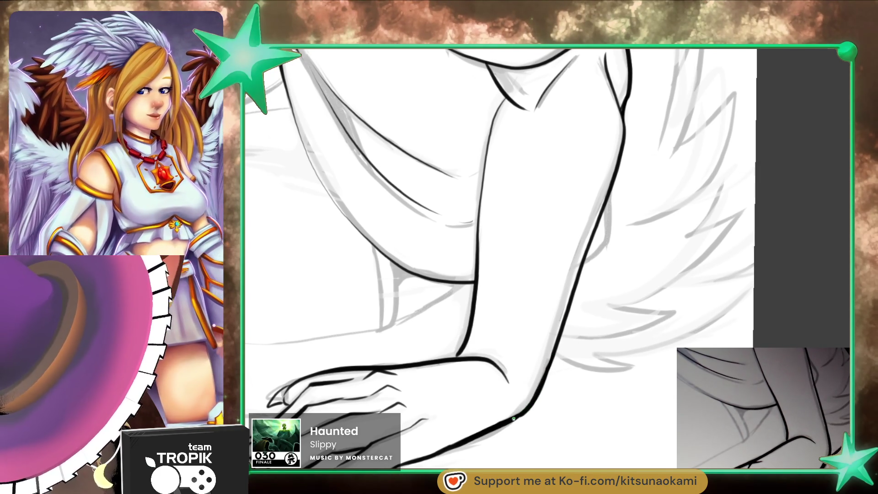
pyautogui.scroll(-3, 514, 417)
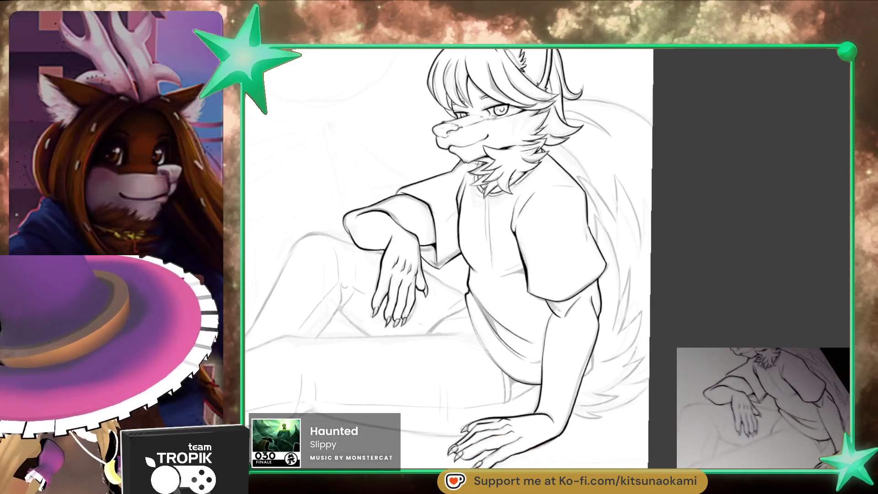
pyautogui.scroll(5, 471, 265)
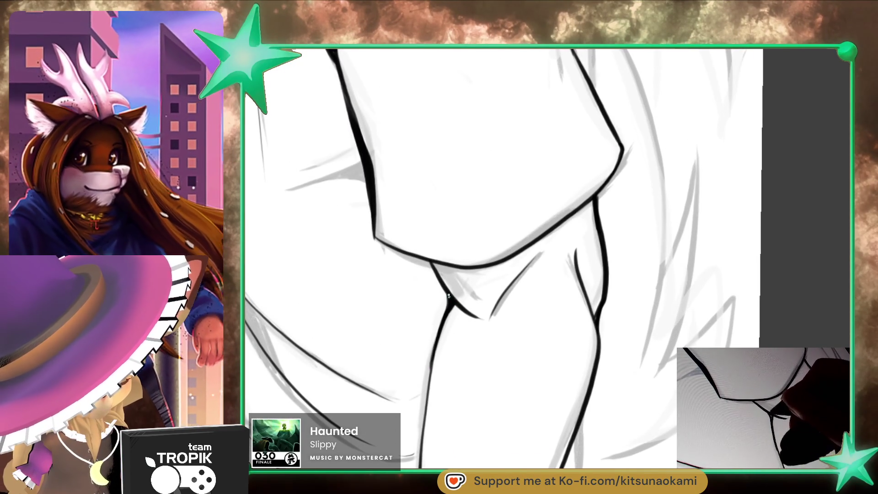
pyautogui.scroll(-5, 491, 305)
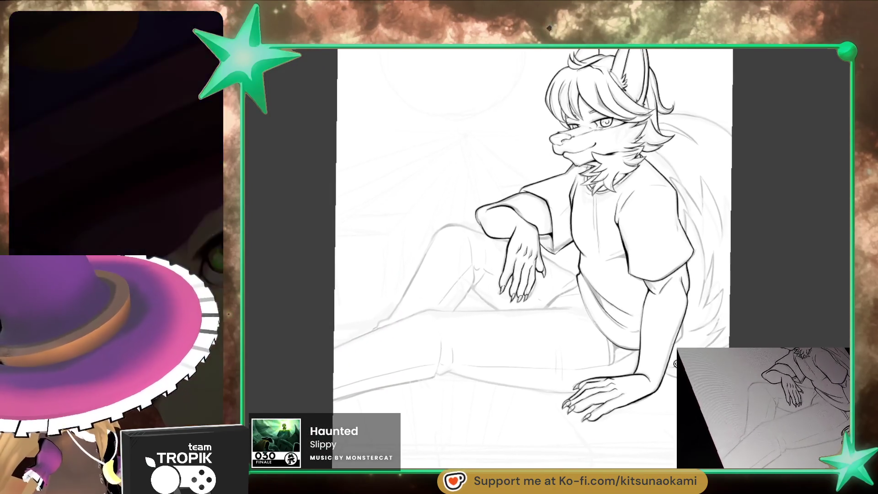
pyautogui.scroll(5, 614, 178)
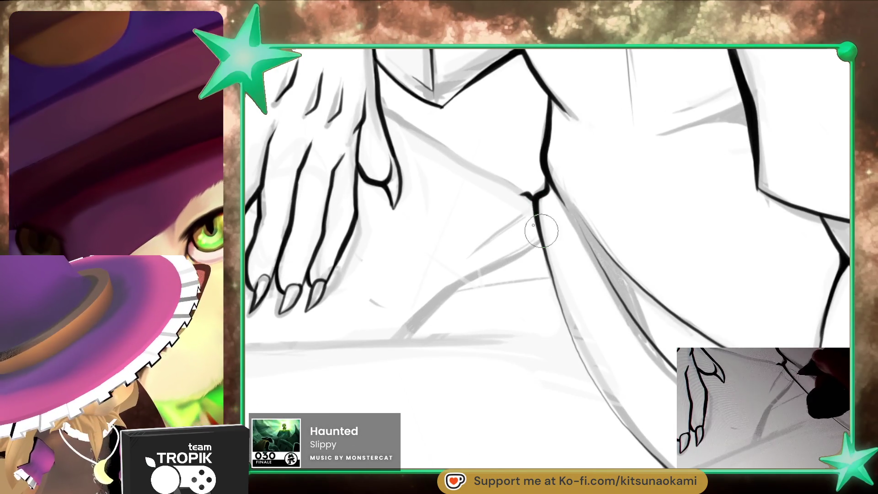
# - Draw the curved lap fold in two strokes and bring the area to the right into view
pyautogui.moveTo(480, 230)
pyautogui.mouseDown()
pyautogui.moveTo(521, 174)
pyautogui.moveTo(445, 271)
pyautogui.mouseUp()
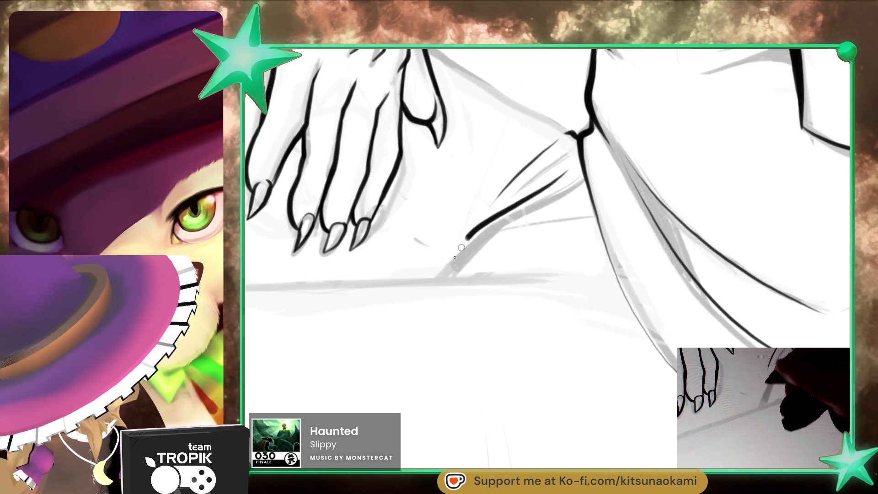
pyautogui.moveTo(470, 235); pyautogui.dragTo(441, 278)
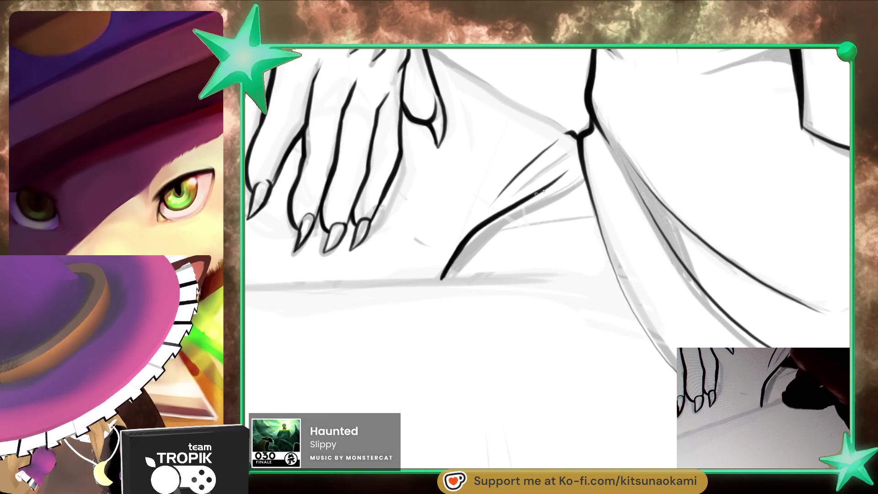
pyautogui.moveTo(522, 345); pyautogui.dragTo(666, 287)
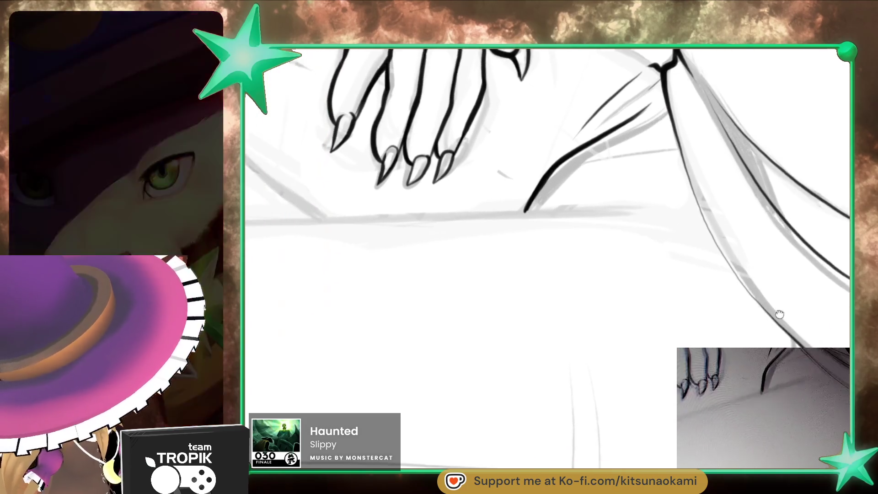
pyautogui.scroll(-2, 684, 281)
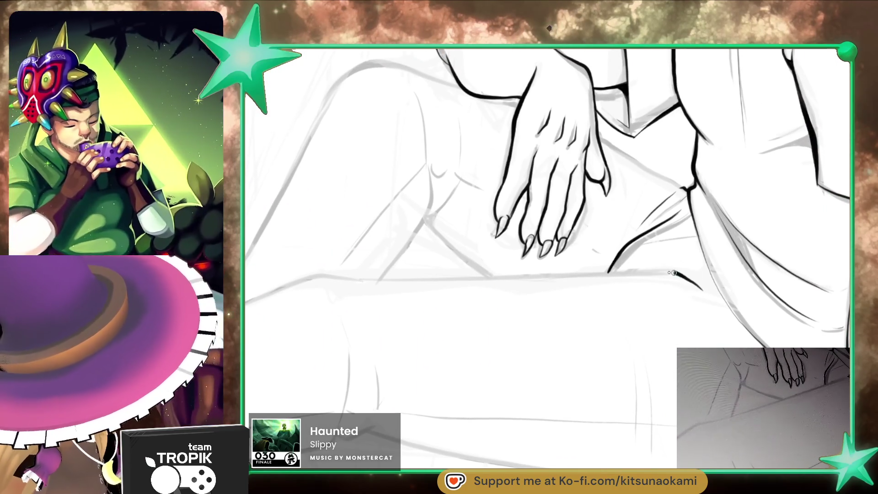
pyautogui.scroll(-3, 663, 382)
pyautogui.scroll(3, 663, 382)
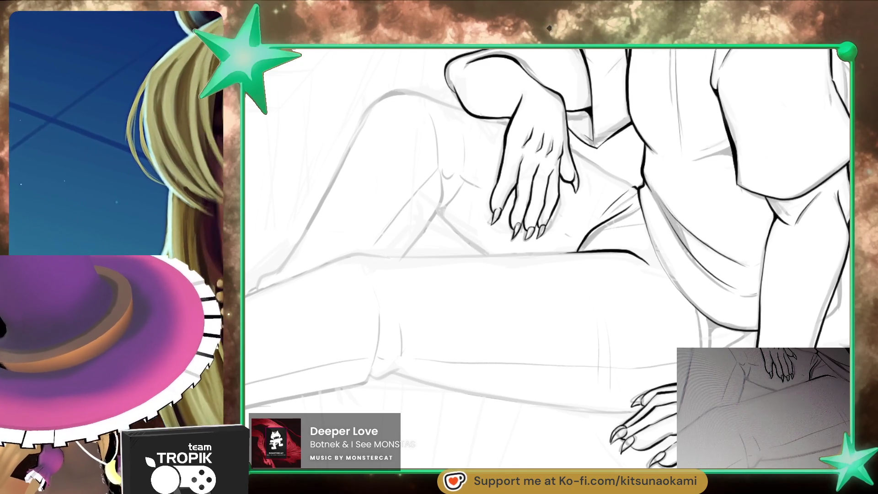
pyautogui.scroll(5, 554, 207)
pyautogui.scroll(3, 553, 207)
# - Ink the bold leg contour, then the arm and forearm edges beside the strap
pyautogui.moveTo(402, 419); pyautogui.dragTo(634, 203)
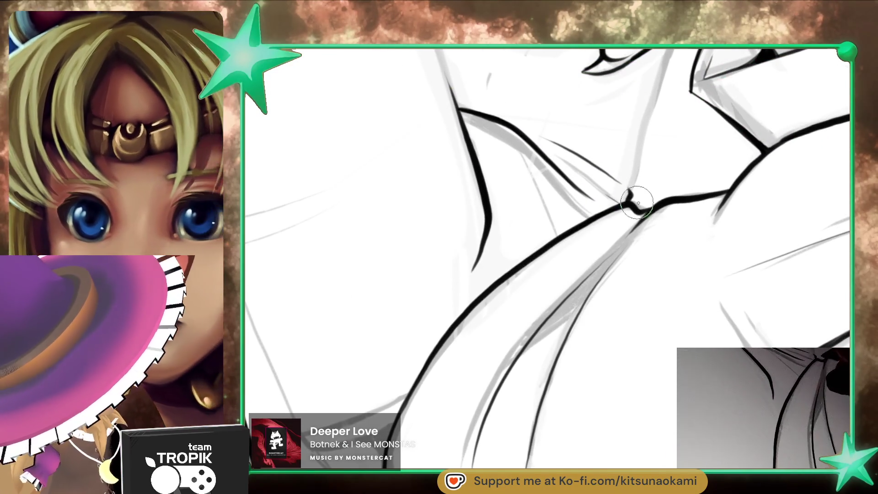
pyautogui.scroll(-5, 635, 203)
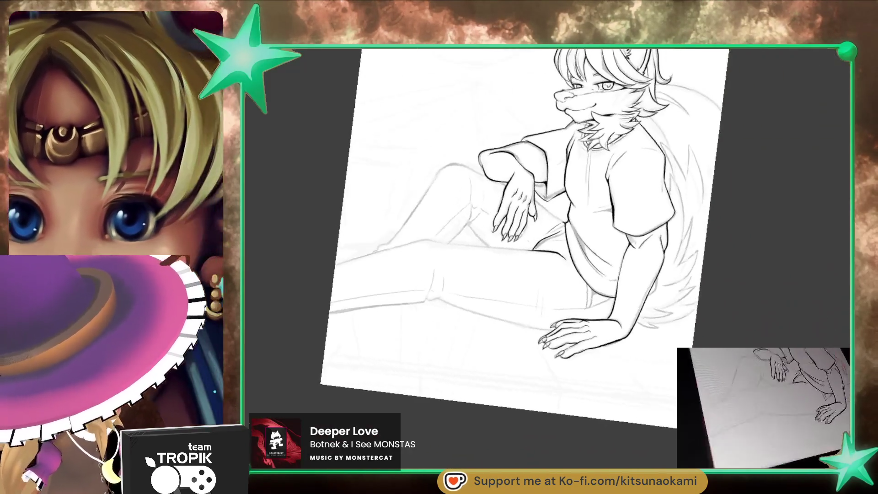
pyautogui.scroll(5, 604, 202)
pyautogui.scroll(1, 604, 202)
pyautogui.moveTo(530, 233); pyautogui.dragTo(537, 291)
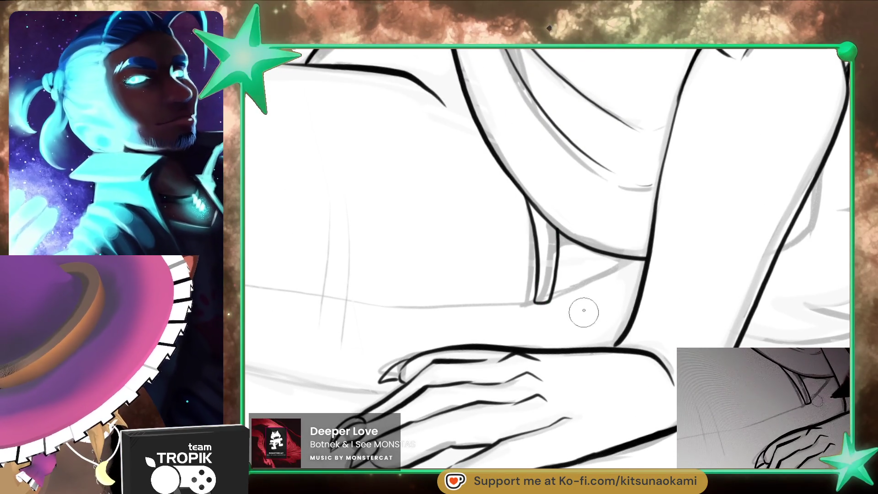
pyautogui.moveTo(531, 302); pyautogui.dragTo(597, 284)
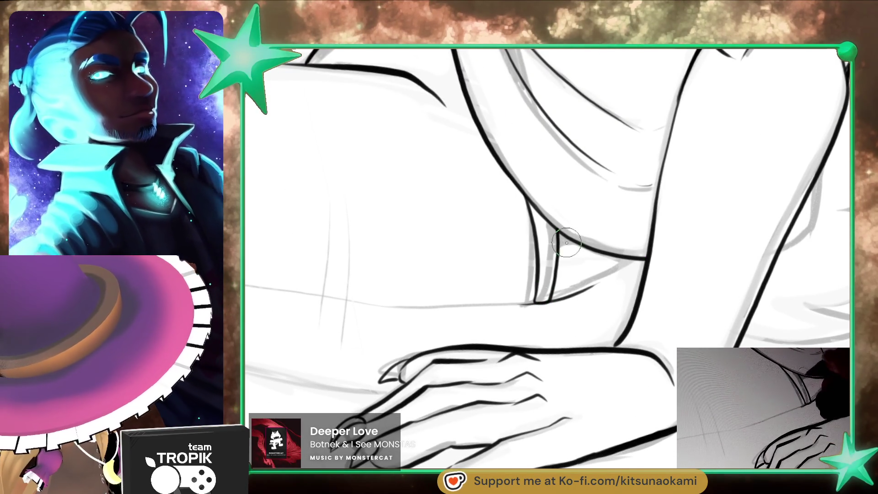
pyautogui.scroll(-3, 570, 239)
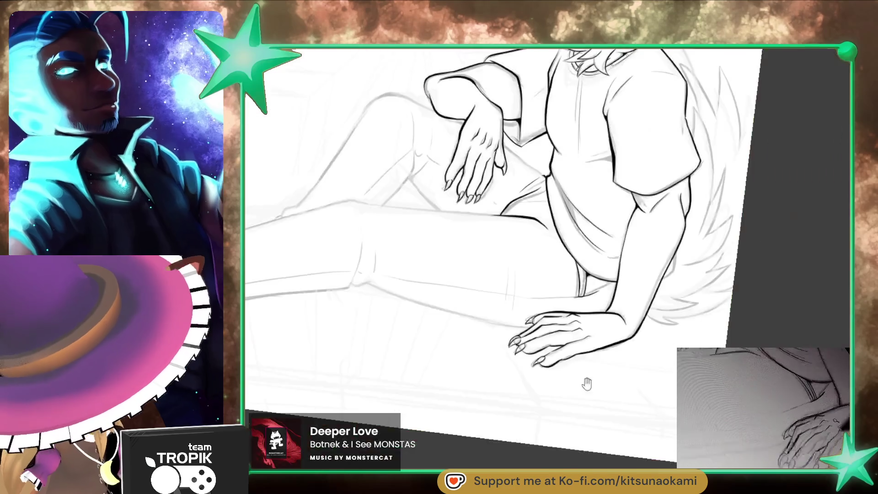
# - Reframe on the legs and ink the long lower-leg contour in one stroke
pyautogui.moveTo(574, 386); pyautogui.dragTo(686, 343)
pyautogui.scroll(3, 686, 343)
pyautogui.moveTo(663, 439); pyautogui.dragTo(693, 384)
pyautogui.moveTo(789, 343)
pyautogui.mouseDown()
pyautogui.moveTo(463, 311)
pyautogui.moveTo(465, 230)
pyautogui.mouseUp()
pyautogui.scroll(2, 455, 190)
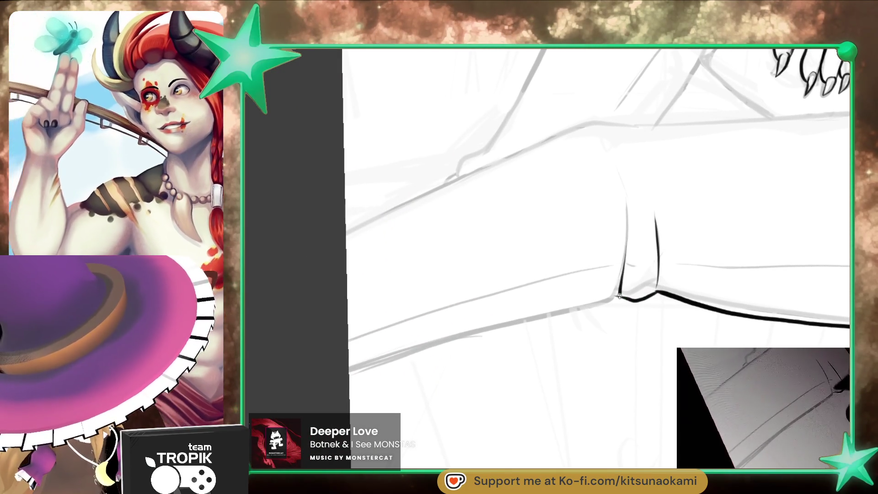
# - Ink the lower leg edge and the thigh contour, undoing and redrawing the thigh stroke twice
pyautogui.moveTo(624, 241); pyautogui.dragTo(391, 355)
pyautogui.moveTo(541, 330); pyautogui.dragTo(368, 409)
pyautogui.scroll(-2, 368, 410)
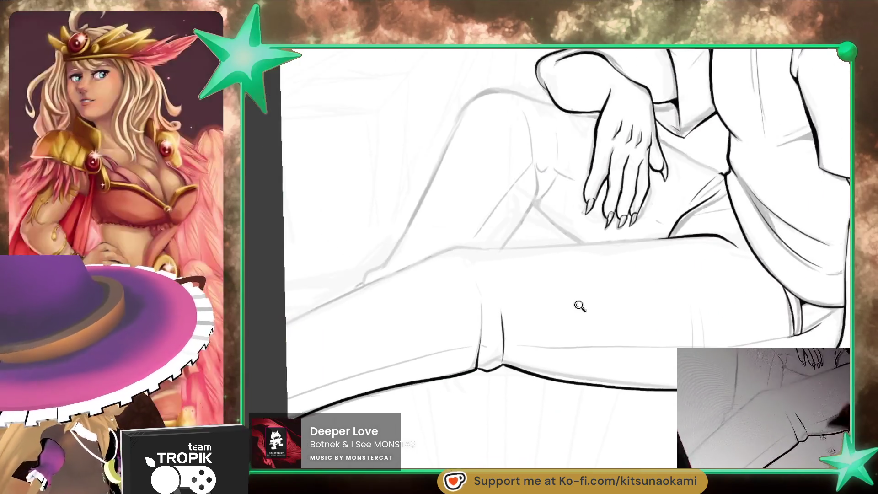
pyautogui.scroll(2, 565, 326)
pyautogui.moveTo(386, 238); pyautogui.dragTo(720, 223)
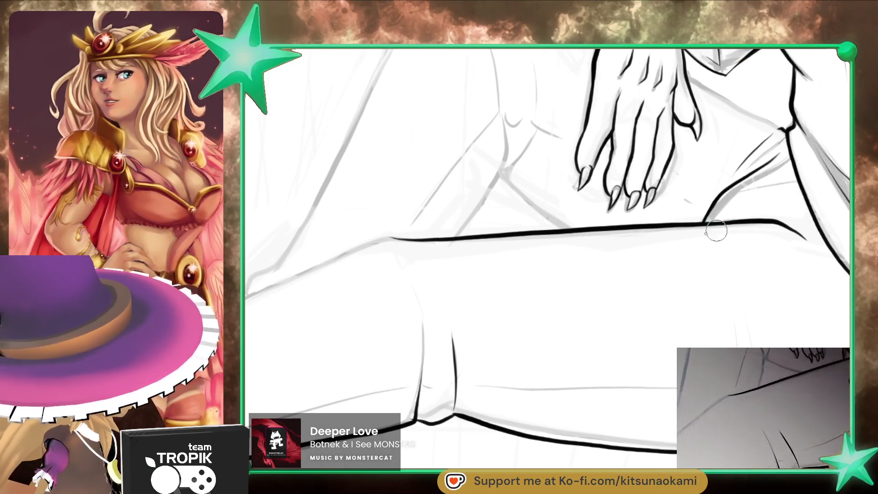
pyautogui.moveTo(423, 236)
pyautogui.mouseDown()
pyautogui.moveTo(558, 220)
pyautogui.moveTo(402, 254)
pyautogui.mouseUp()
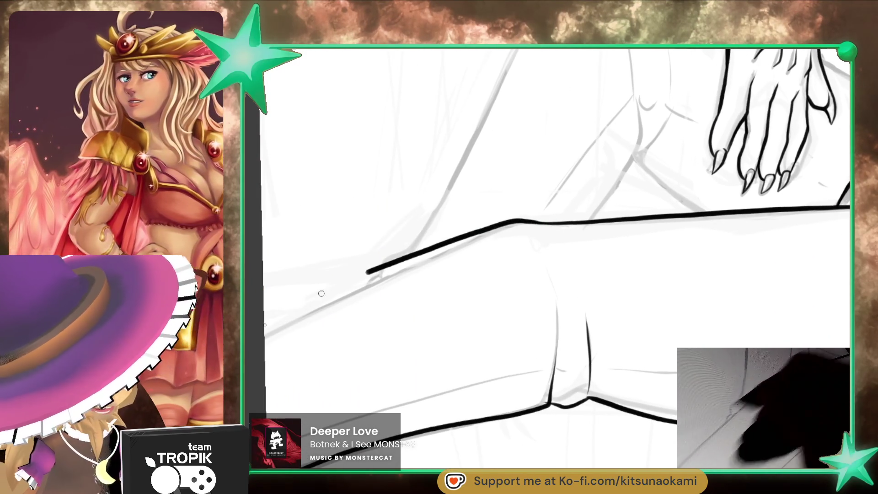
pyautogui.hotkey('ctrl', 'z')
pyautogui.moveTo(534, 223); pyautogui.dragTo(273, 346)
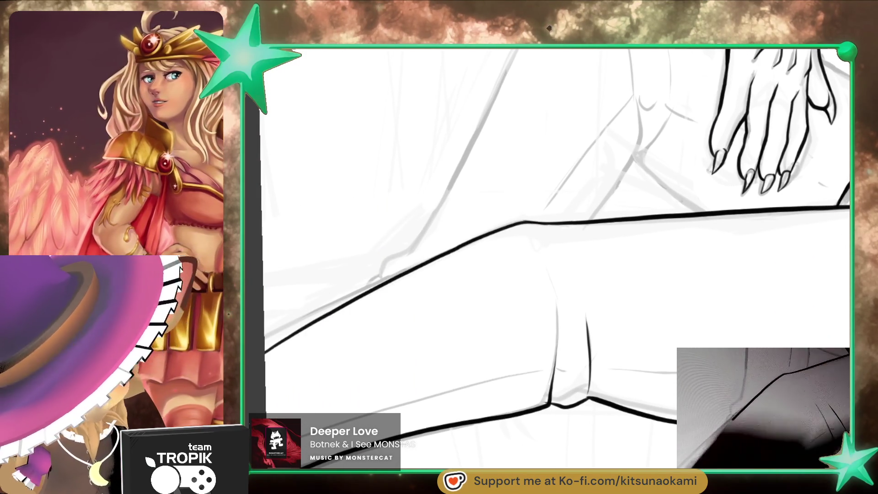
pyautogui.scroll(-1, 463, 323)
pyautogui.hotkey('ctrl', 'z')
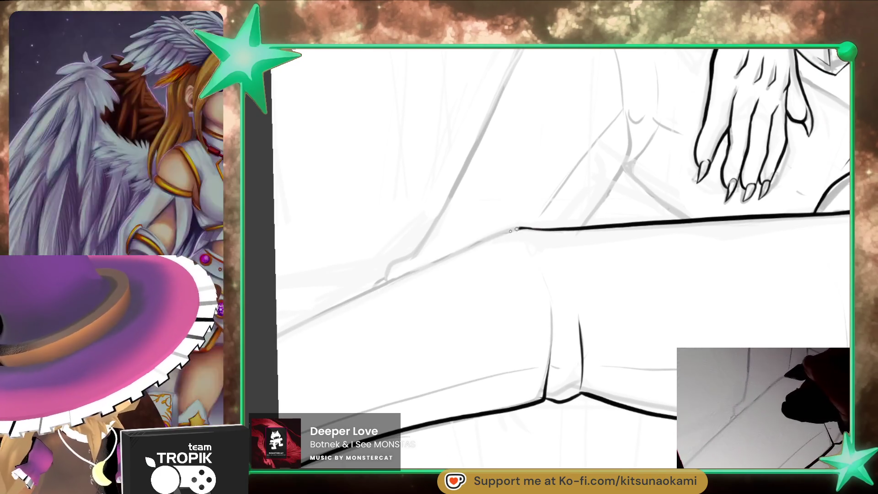
pyautogui.moveTo(518, 229); pyautogui.dragTo(275, 334)
pyautogui.scroll(-3, 435, 199)
pyautogui.scroll(1, 669, 375)
pyautogui.scroll(1, 669, 375)
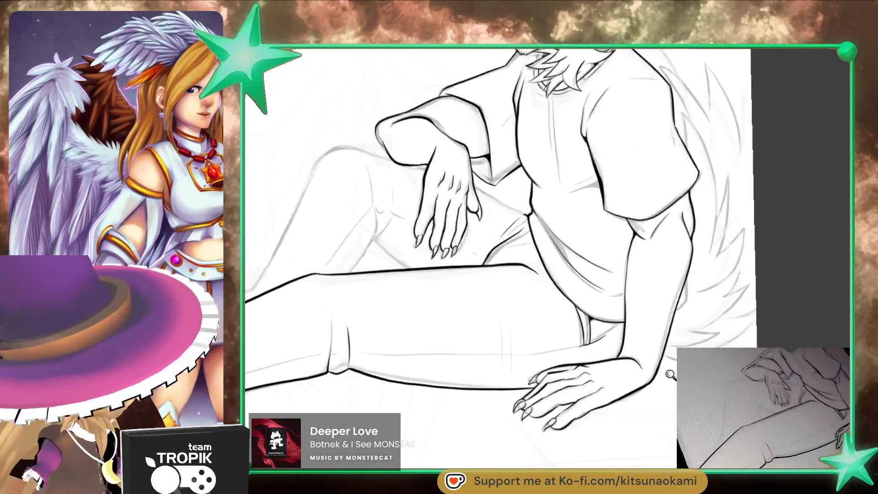
pyautogui.scroll(1, 669, 375)
pyautogui.scroll(1, 670, 375)
pyautogui.scroll(1, 613, 362)
pyautogui.scroll(1, 599, 281)
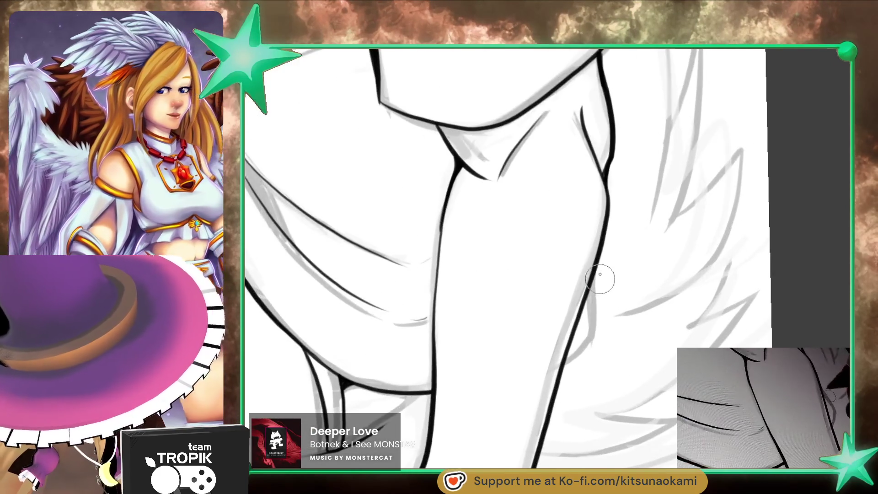
# - Ink a dark outline down the supporting arm and reset the view to the whole drawing
pyautogui.moveTo(600, 275); pyautogui.dragTo(564, 371)
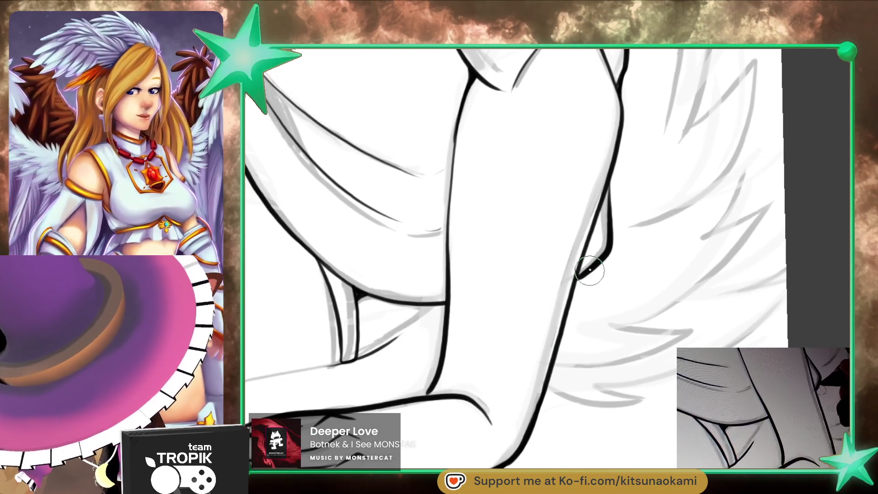
pyautogui.moveTo(590, 273); pyautogui.dragTo(562, 349)
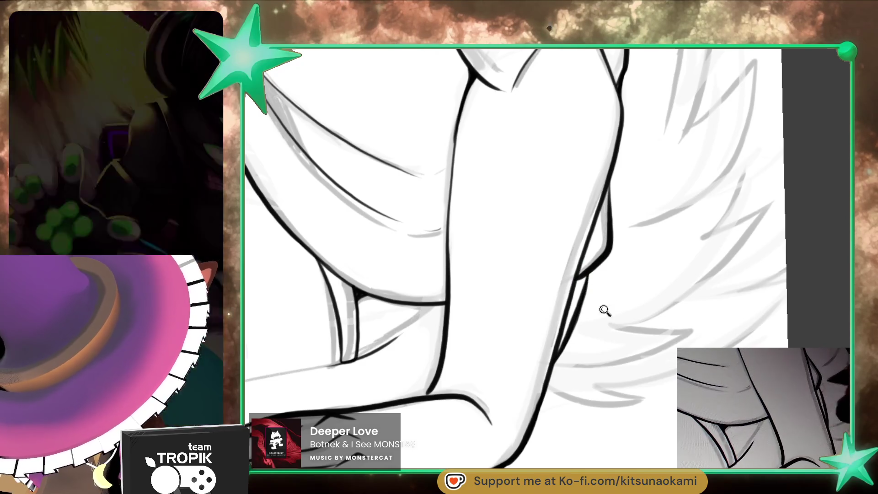
pyautogui.hotkey('ctrl', '0')
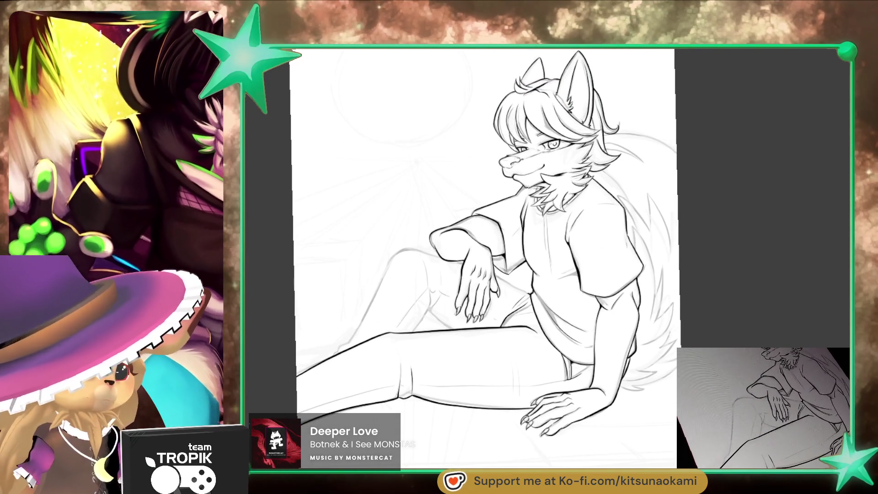
pyautogui.scroll(5, 637, 188)
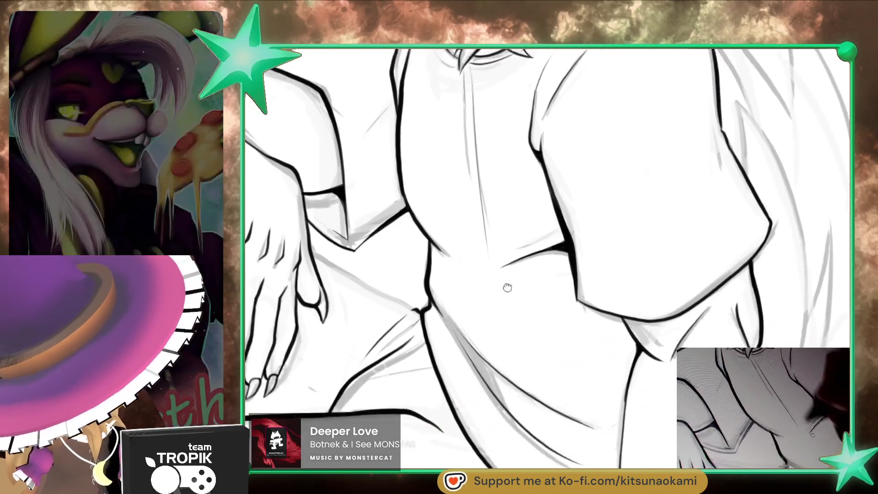
# - Bring the shirt hem and lap area into view for the fold stroke
pyautogui.moveTo(601, 270); pyautogui.dragTo(473, 320)
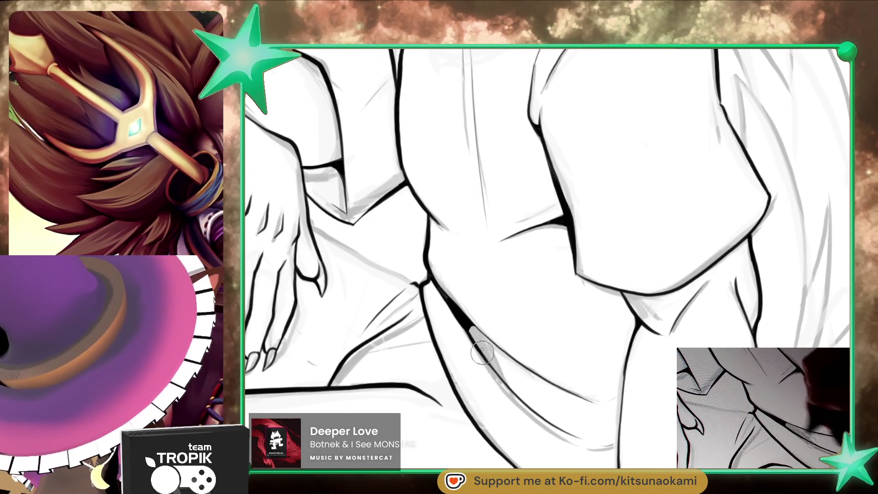
pyautogui.scroll(-5, 486, 357)
pyautogui.scroll(3, 489, 275)
pyautogui.scroll(2, 489, 260)
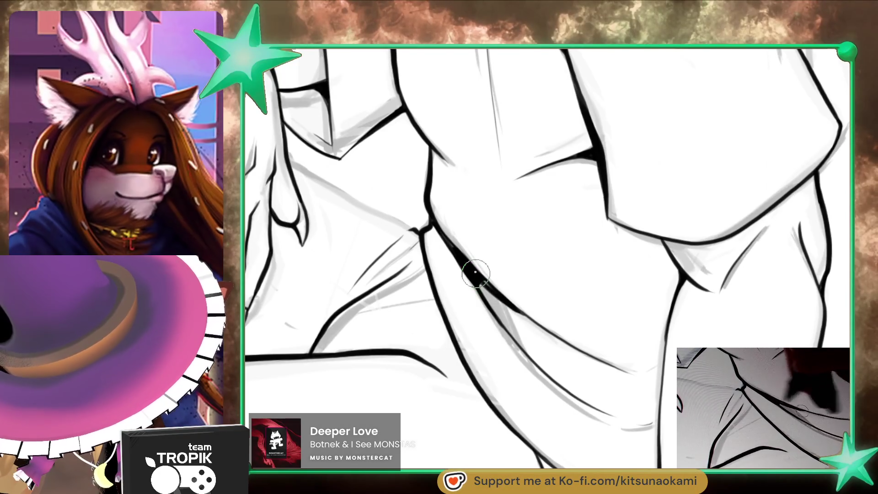
pyautogui.scroll(-3, 555, 337)
pyautogui.scroll(-2, 555, 337)
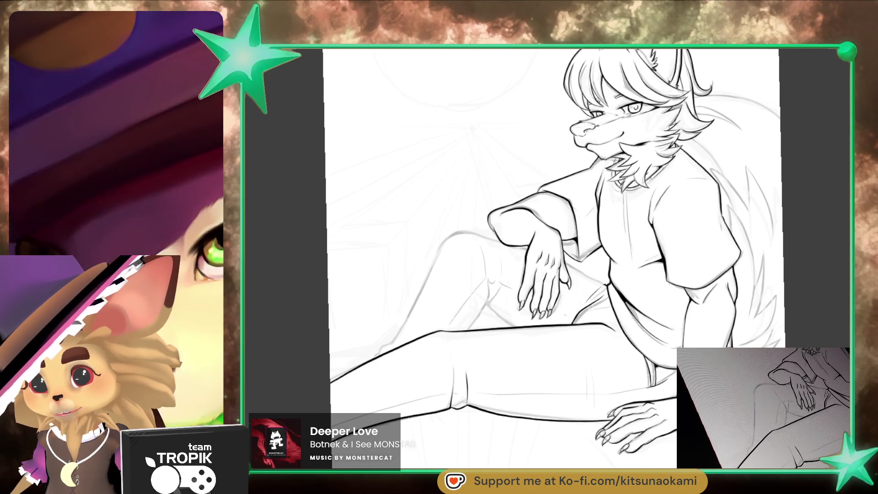
pyautogui.scroll(2, 583, 260)
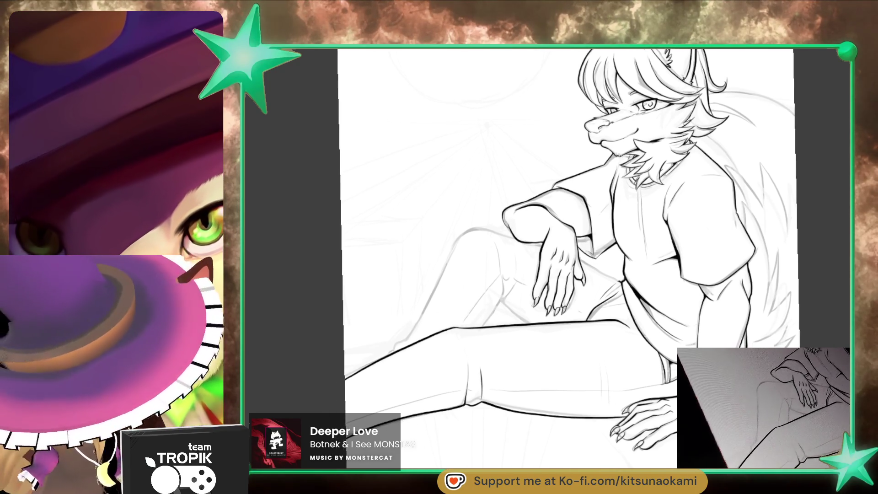
pyautogui.scroll(2, 586, 343)
pyautogui.scroll(1, 471, 357)
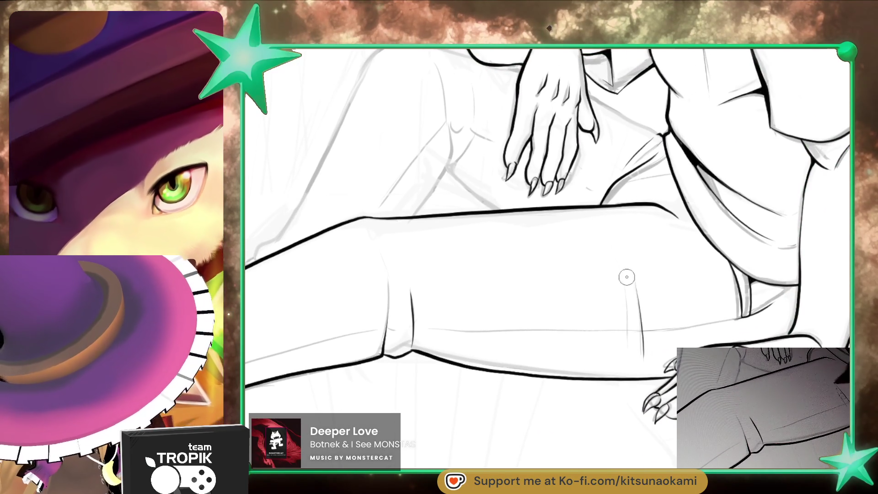
pyautogui.hscroll(-3, 583, 295)
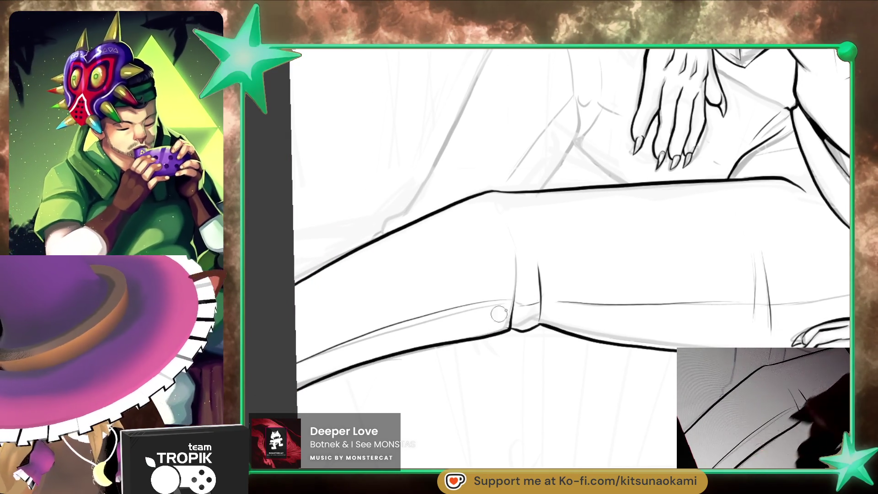
pyautogui.scroll(5, 497, 315)
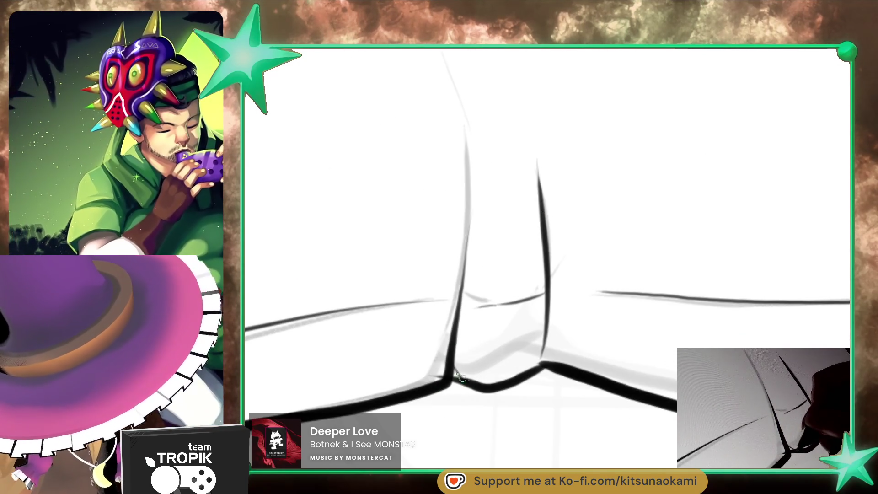
# - Thicken the trouser fold line, undo the too-heavy stroke, and zoom out over the leg
pyautogui.moveTo(454, 353); pyautogui.dragTo(455, 313)
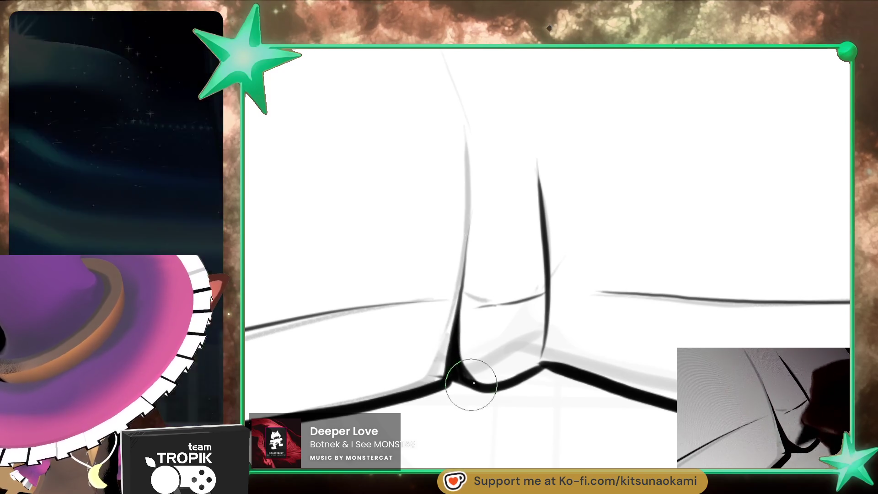
pyautogui.hotkey('ctrl', 'z')
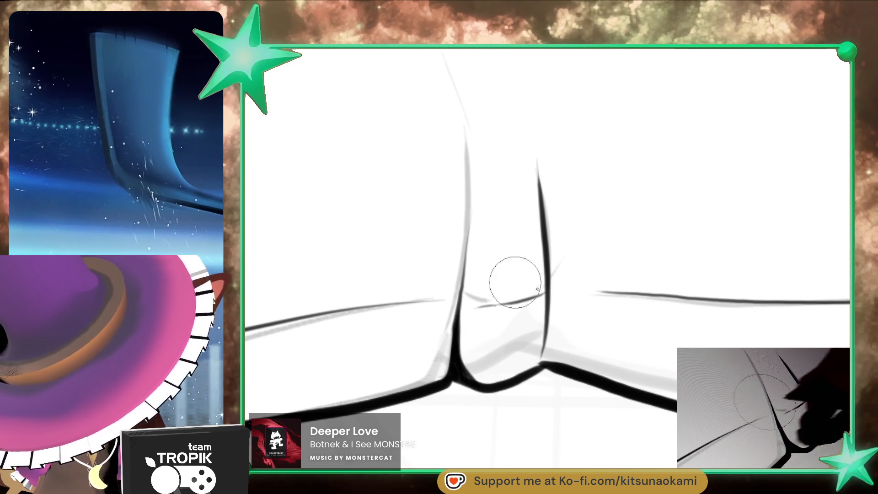
pyautogui.scroll(-5, 555, 390)
pyautogui.scroll(5, 556, 390)
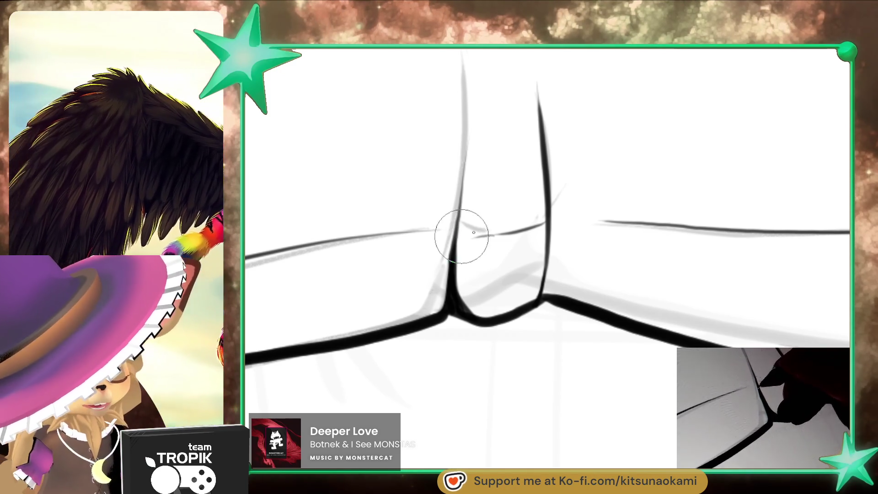
pyautogui.scroll(-4, 473, 268)
pyautogui.moveTo(504, 300)
pyautogui.mouseDown()
pyautogui.moveTo(499, 331)
pyautogui.moveTo(601, 374)
pyautogui.moveTo(629, 331)
pyautogui.mouseUp()
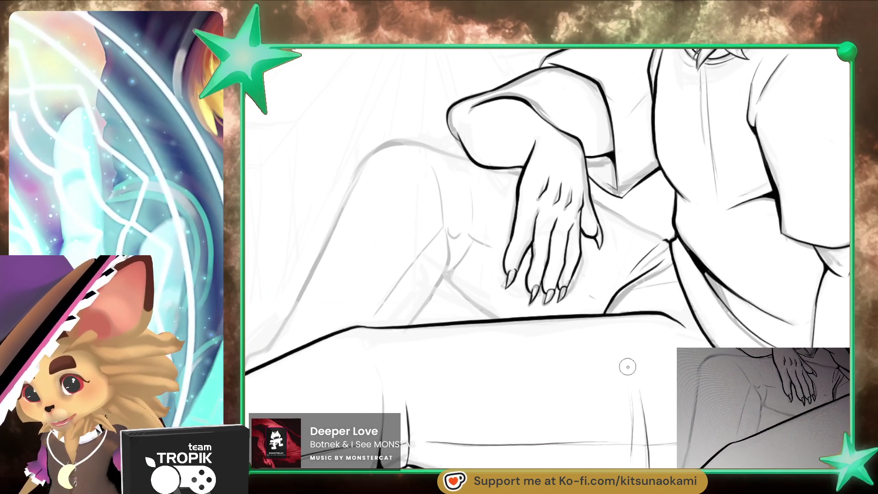
# - Zoom onto the resting hand and ink the long thigh edge beneath it
pyautogui.moveTo(630, 362); pyautogui.dragTo(546, 394)
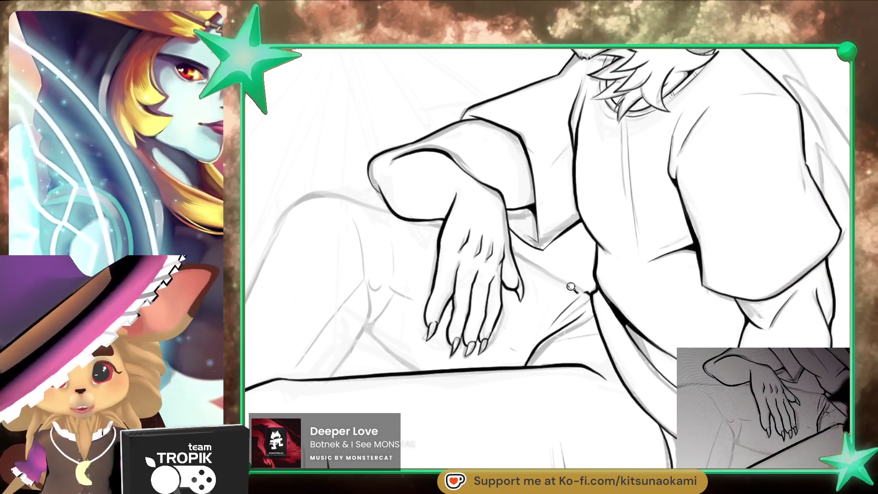
pyautogui.moveTo(572, 292); pyautogui.dragTo(474, 323)
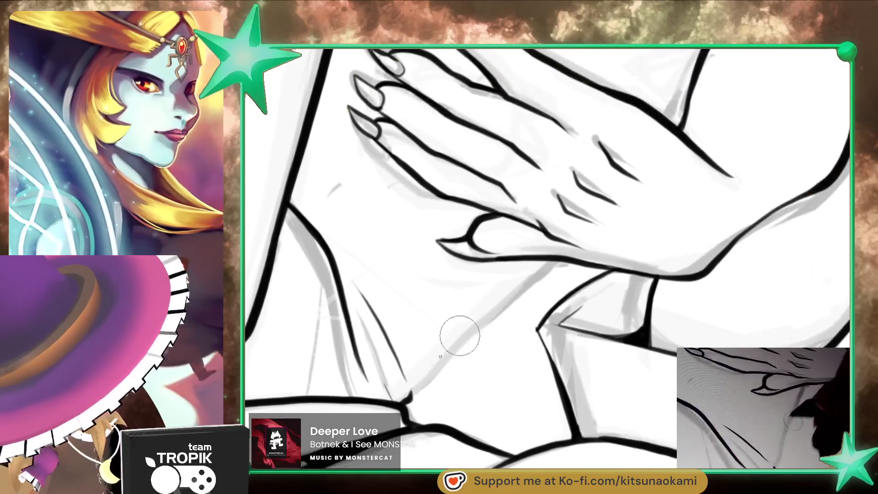
pyautogui.moveTo(409, 397); pyautogui.dragTo(553, 265)
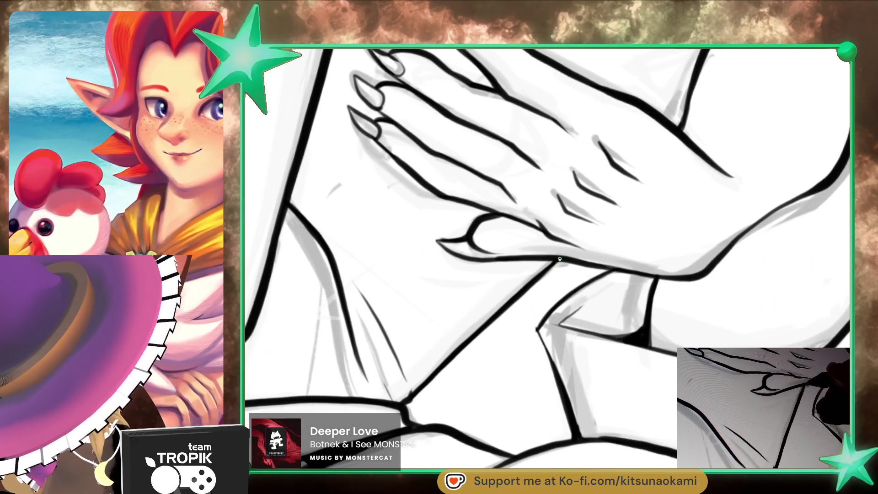
# - Rotate the view to the knee and extend the black line up its curve
pyautogui.moveTo(559, 259); pyautogui.dragTo(608, 223)
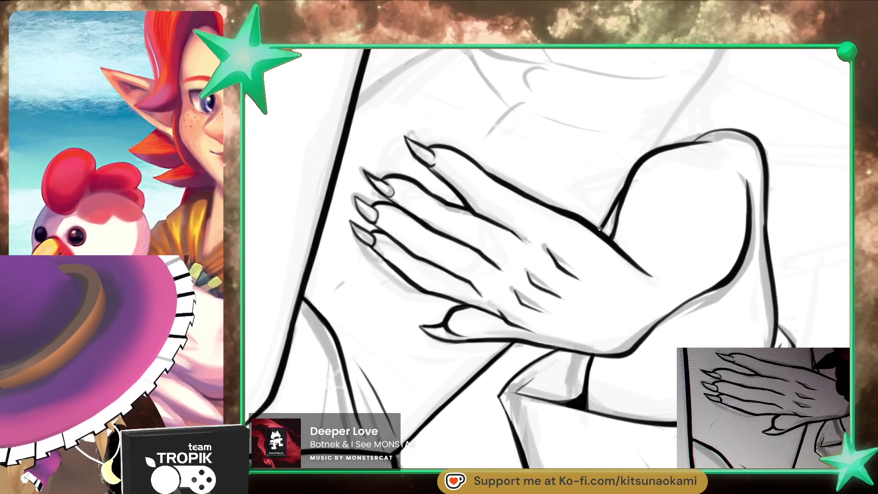
pyautogui.moveTo(627, 180); pyautogui.dragTo(513, 374)
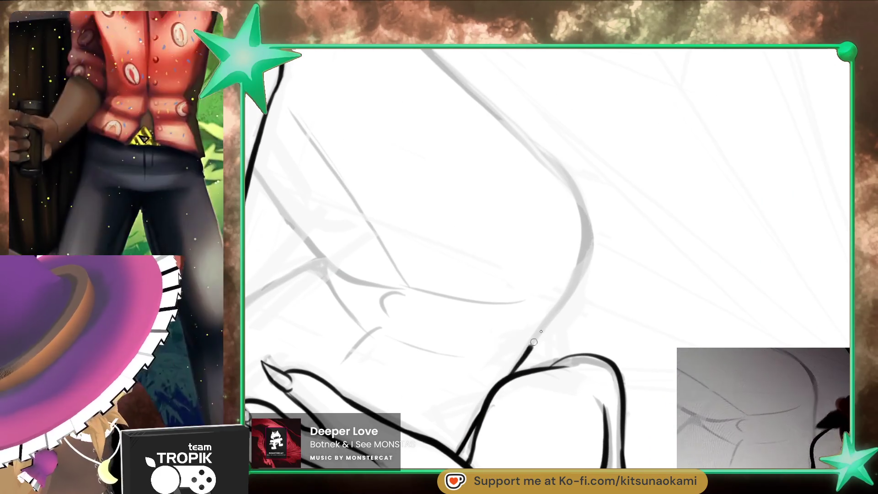
pyautogui.moveTo(583, 234); pyautogui.dragTo(570, 181)
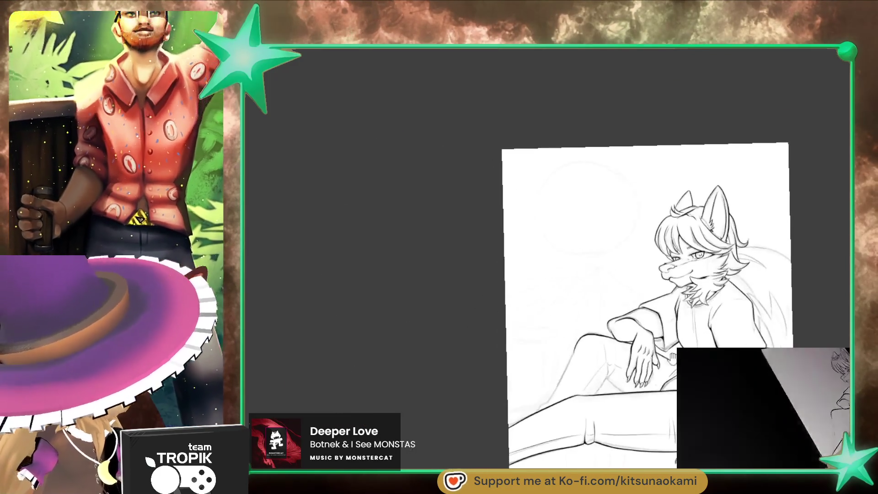
# - Ink the raised knee's curve down to the leg line and darken the lower knee contour
pyautogui.moveTo(673, 357); pyautogui.dragTo(645, 302)
pyautogui.moveTo(651, 192)
pyautogui.mouseDown()
pyautogui.moveTo(640, 280)
pyautogui.moveTo(610, 319)
pyautogui.mouseUp()
pyautogui.moveTo(539, 127); pyautogui.dragTo(391, 377)
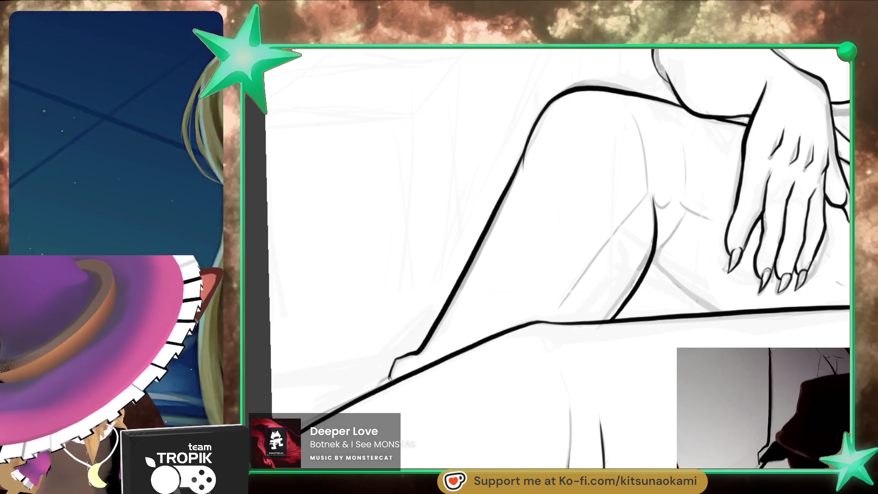
pyautogui.moveTo(420, 352)
pyautogui.mouseDown()
pyautogui.moveTo(524, 285)
pyautogui.moveTo(526, 253)
pyautogui.mouseUp()
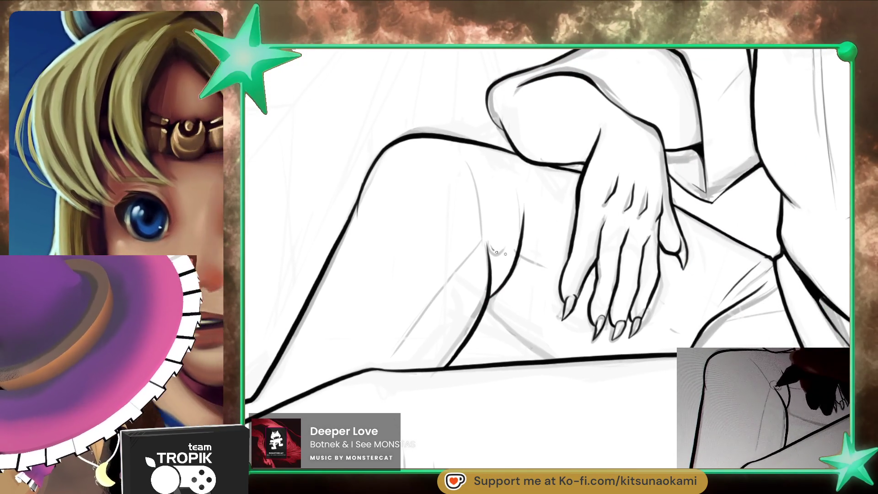
pyautogui.moveTo(487, 313); pyautogui.dragTo(532, 350)
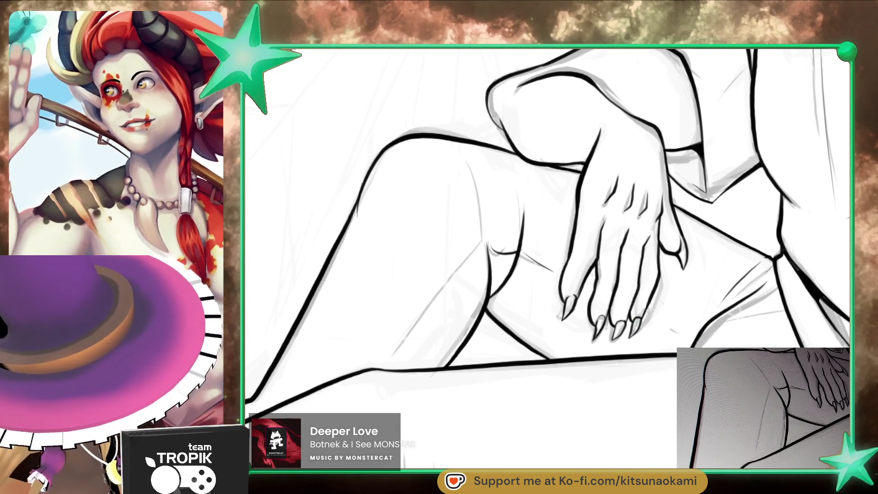
# - Ink the thigh contour and several crease strokes on the folds near the hand
pyautogui.moveTo(473, 291); pyautogui.dragTo(522, 291)
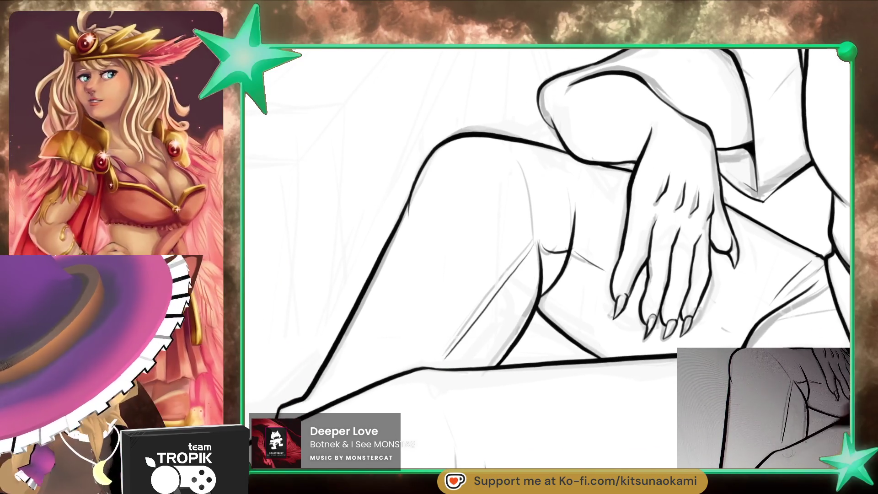
pyautogui.moveTo(647, 378); pyautogui.dragTo(584, 367)
pyautogui.moveTo(565, 304); pyautogui.dragTo(615, 326)
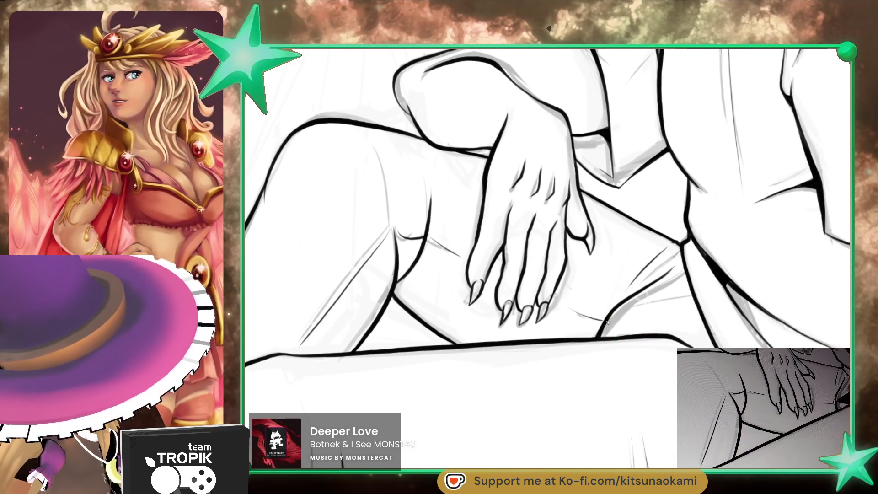
pyautogui.scroll(1, 723, 341)
pyautogui.scroll(2, 607, 324)
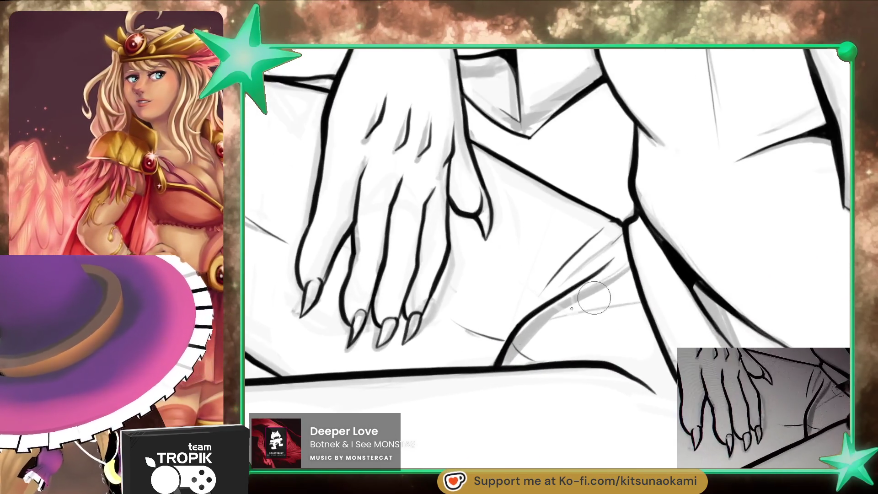
pyautogui.moveTo(500, 370); pyautogui.dragTo(523, 345)
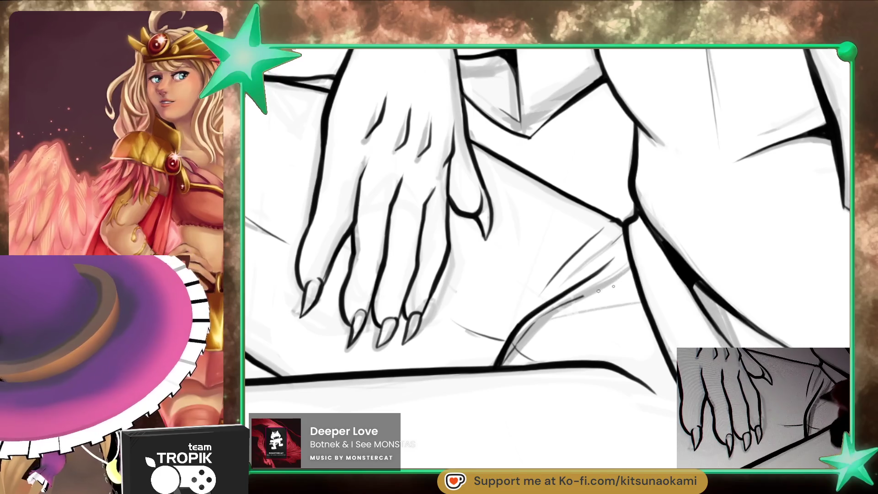
pyautogui.moveTo(583, 297); pyautogui.dragTo(634, 282)
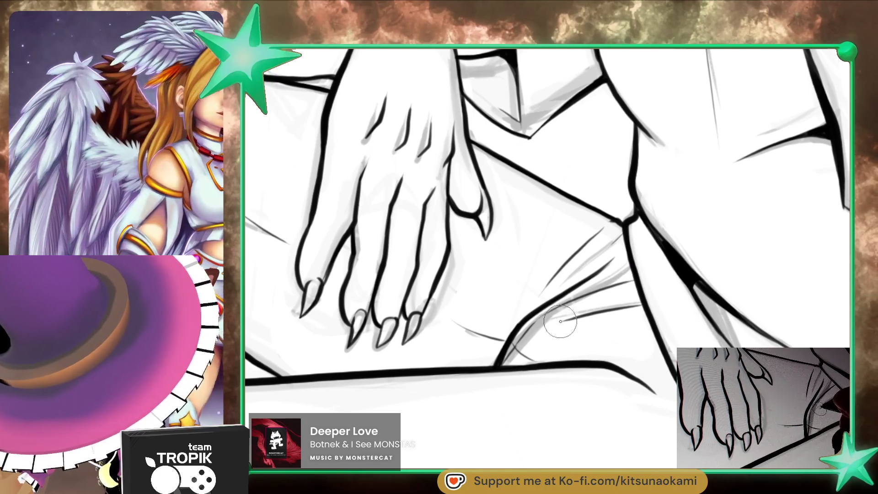
pyautogui.moveTo(561, 321); pyautogui.dragTo(610, 311)
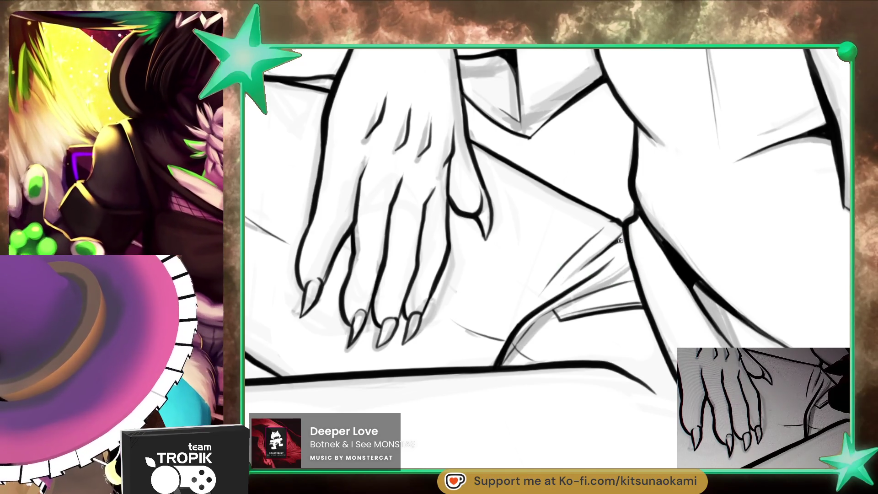
# - Zoom out with Ctrl+0 to show the whole drawing
pyautogui.moveTo(604, 385); pyautogui.dragTo(620, 309)
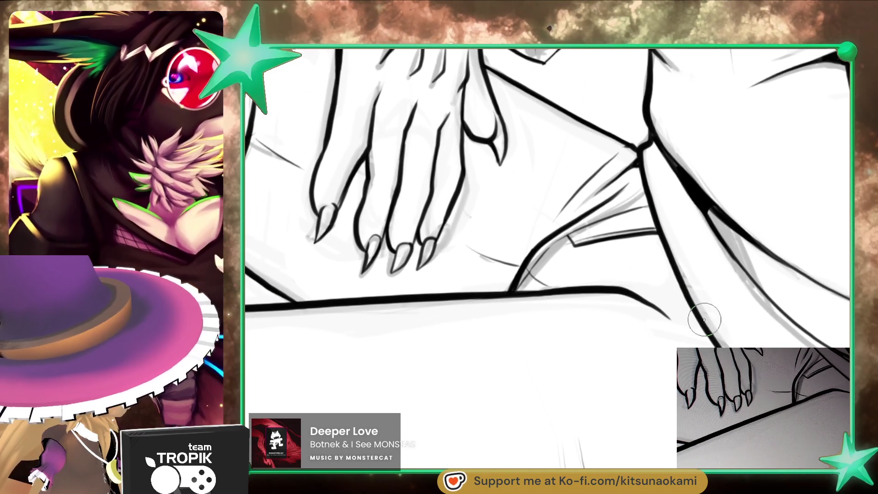
pyautogui.hotkey('ctrl', '0')
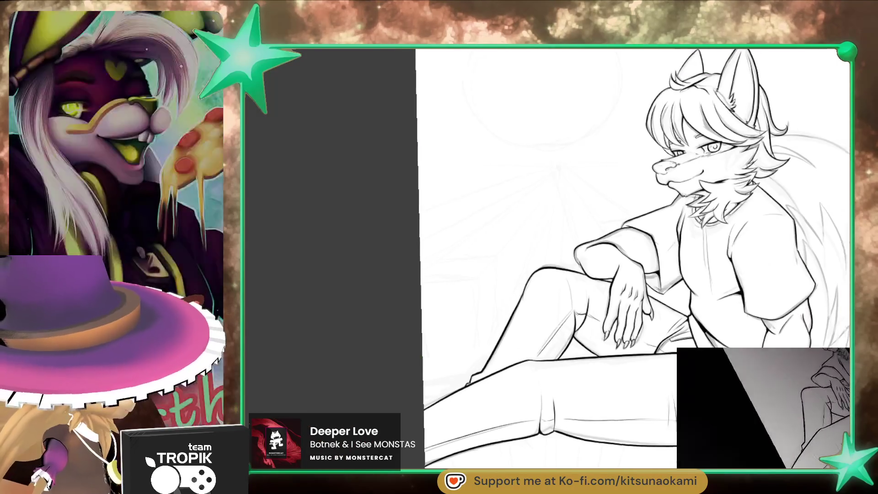
pyautogui.scroll(-1, 532, 259)
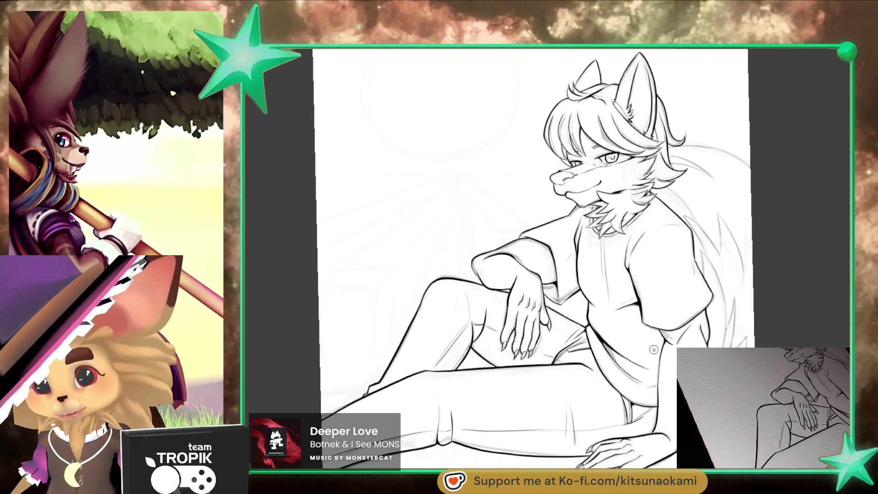
pyautogui.moveTo(653, 349); pyautogui.dragTo(632, 335)
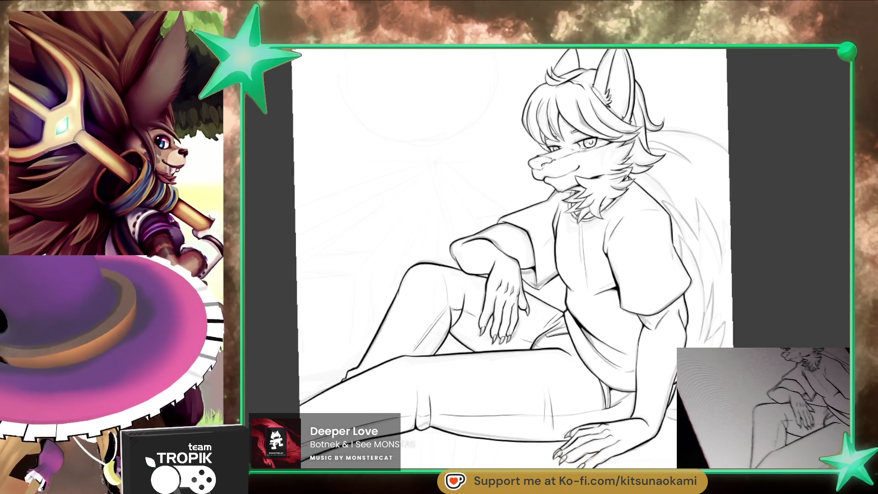
pyautogui.scroll(3, 637, 366)
pyautogui.scroll(3, 627, 344)
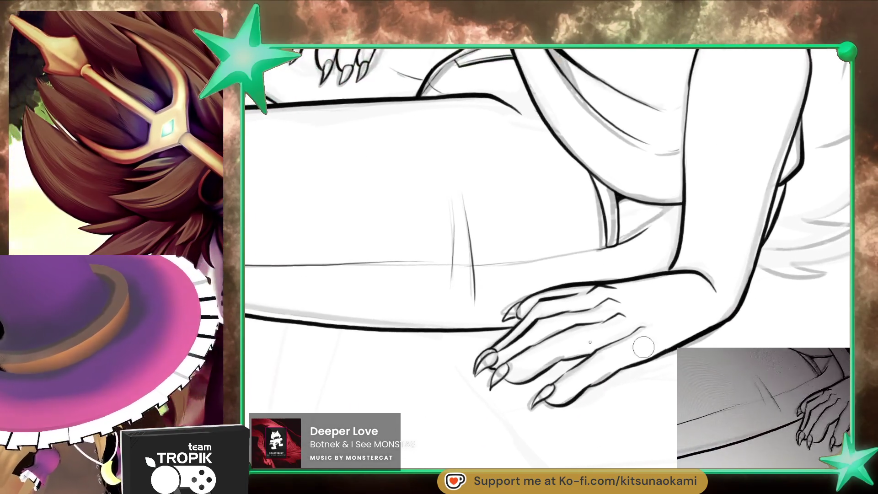
pyautogui.scroll(2, 628, 344)
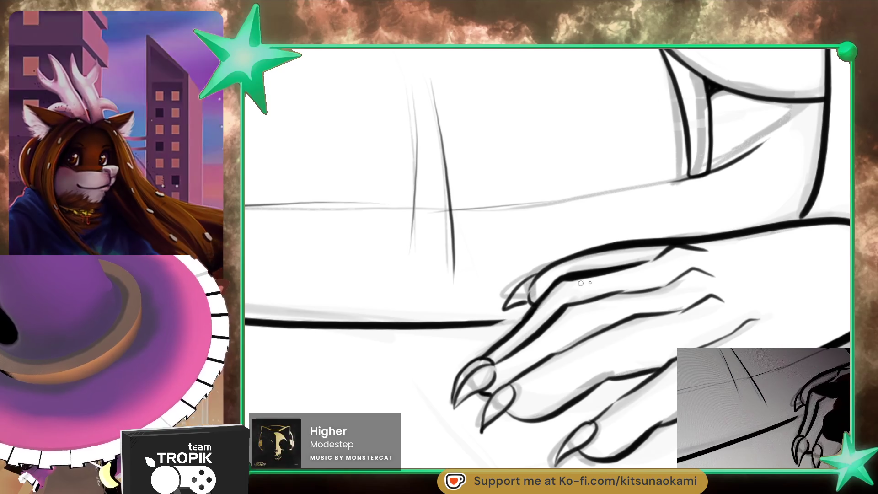
pyautogui.moveTo(638, 391); pyautogui.dragTo(614, 350)
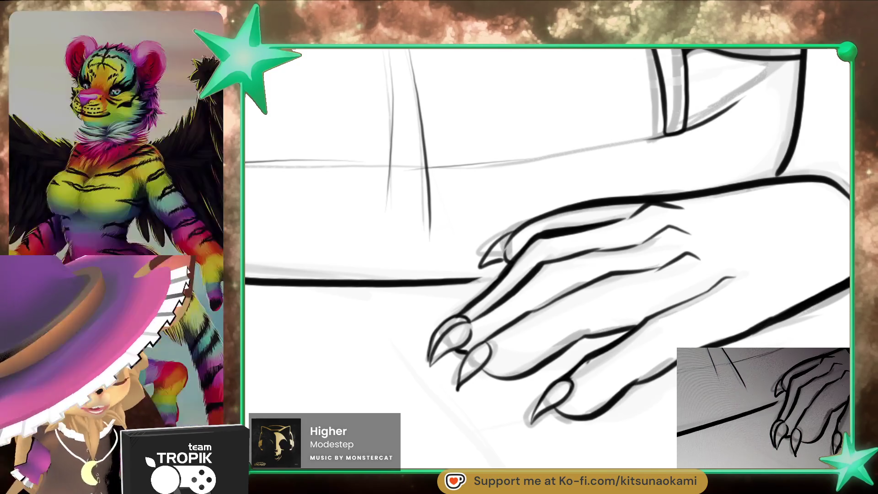
pyautogui.scroll(-5, 581, 337)
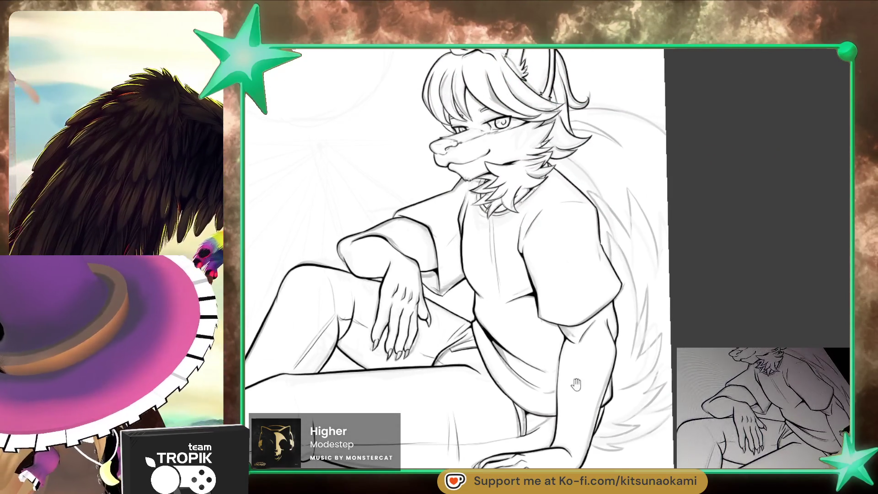
pyautogui.moveTo(576, 439); pyautogui.dragTo(596, 366)
pyautogui.scroll(3, 596, 366)
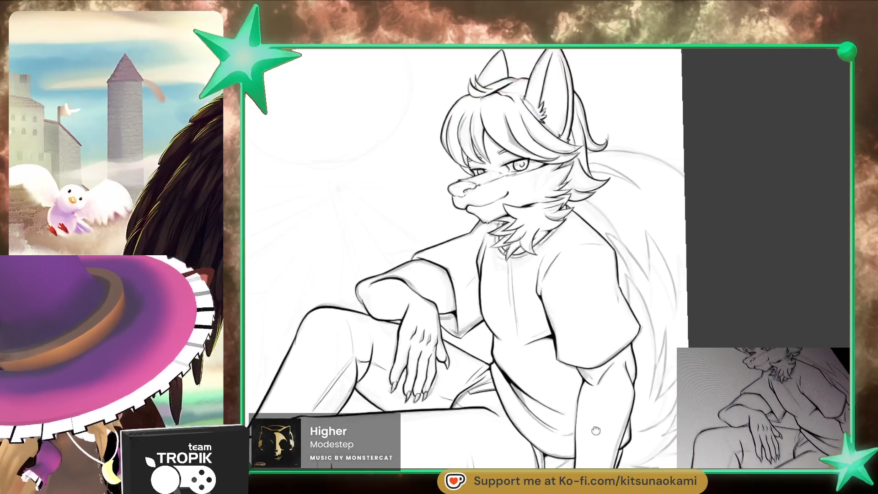
pyautogui.moveTo(426, 155); pyautogui.dragTo(504, 165)
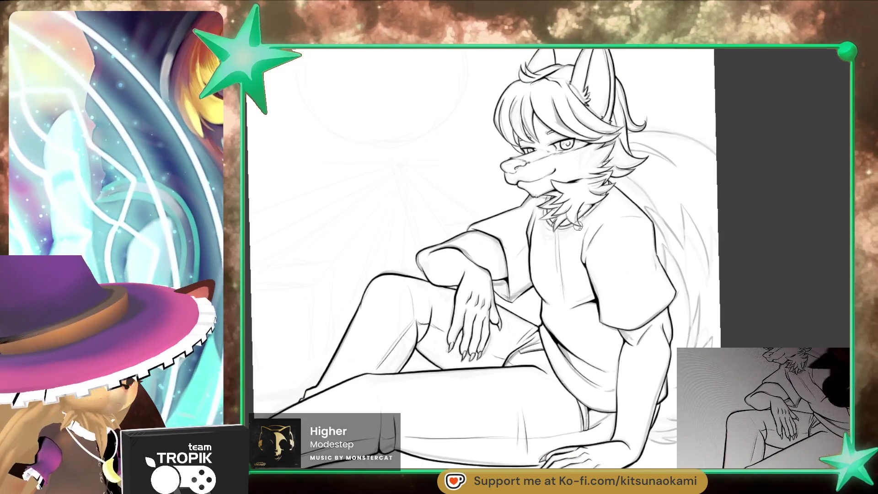
pyautogui.moveTo(480, 275); pyautogui.dragTo(480, 264)
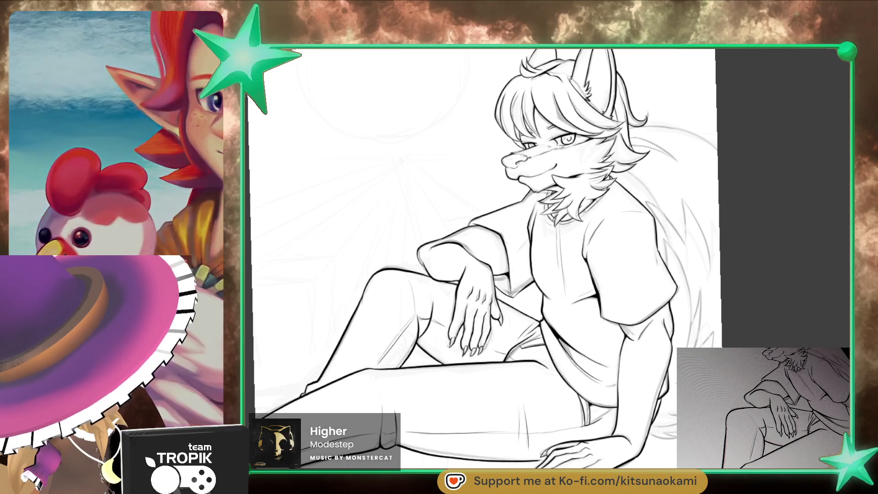
pyautogui.scroll(5, 486, 233)
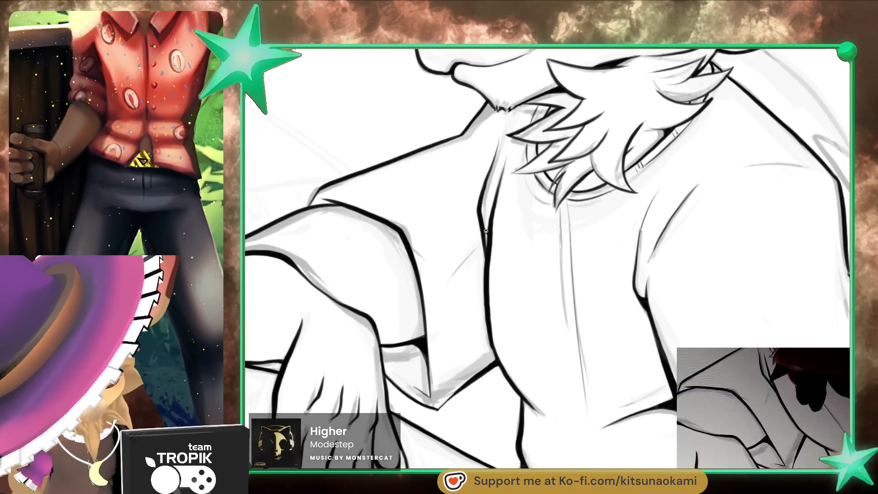
pyautogui.scroll(-3, 487, 234)
pyautogui.scroll(-3, 522, 274)
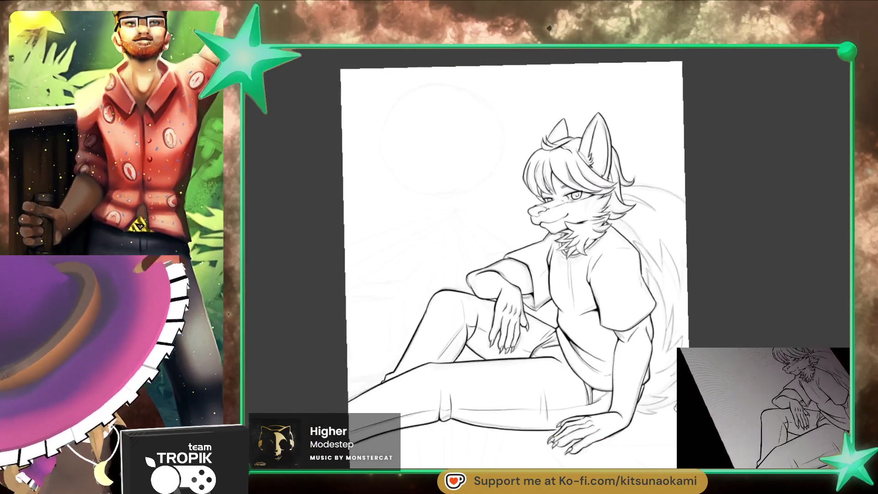
pyautogui.scroll(-1, 559, 308)
pyautogui.scroll(5, 559, 308)
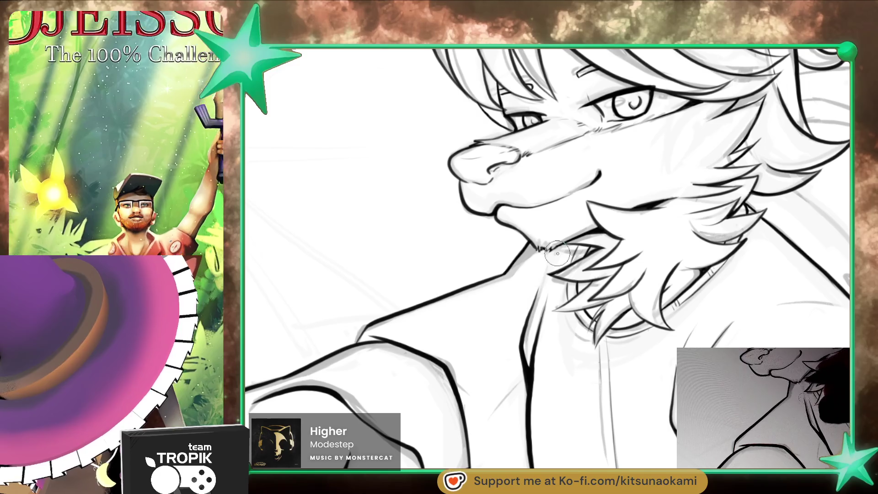
pyautogui.scroll(-3, 578, 241)
pyautogui.scroll(1, 659, 316)
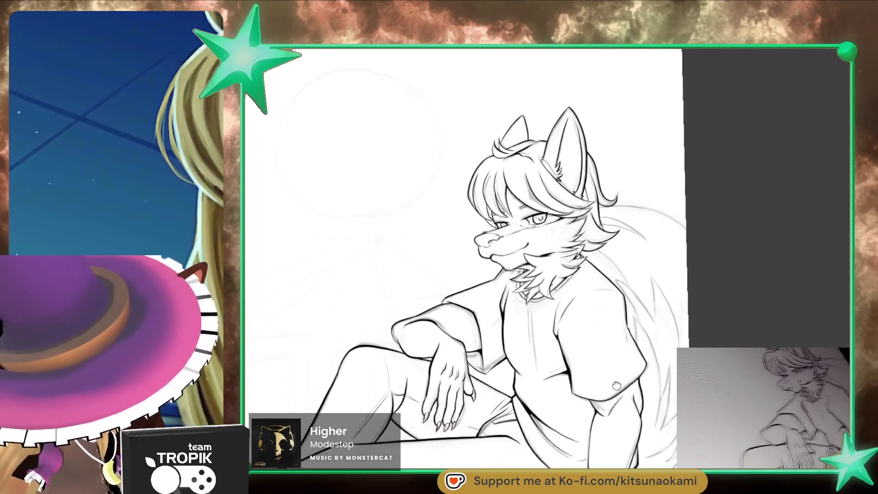
pyautogui.scroll(3, 673, 332)
pyautogui.moveTo(673, 331); pyautogui.dragTo(580, 226)
pyautogui.scroll(2, 534, 238)
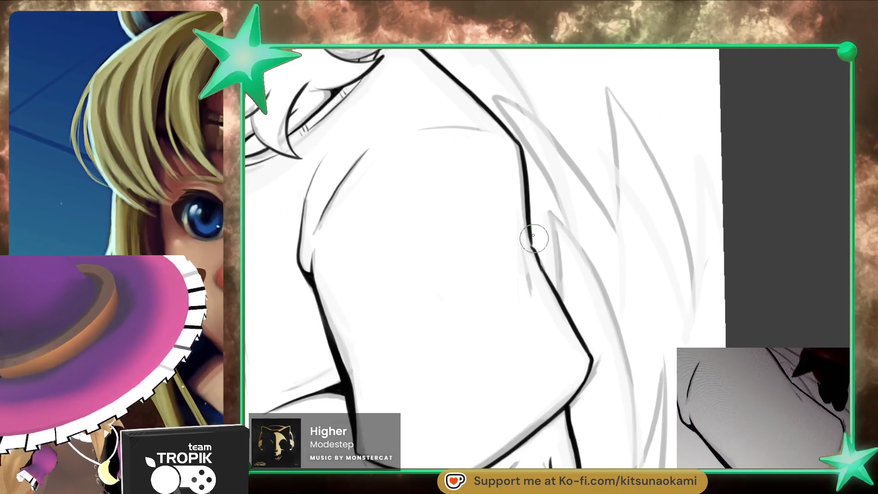
pyautogui.scroll(-4, 537, 254)
pyautogui.scroll(1, 595, 308)
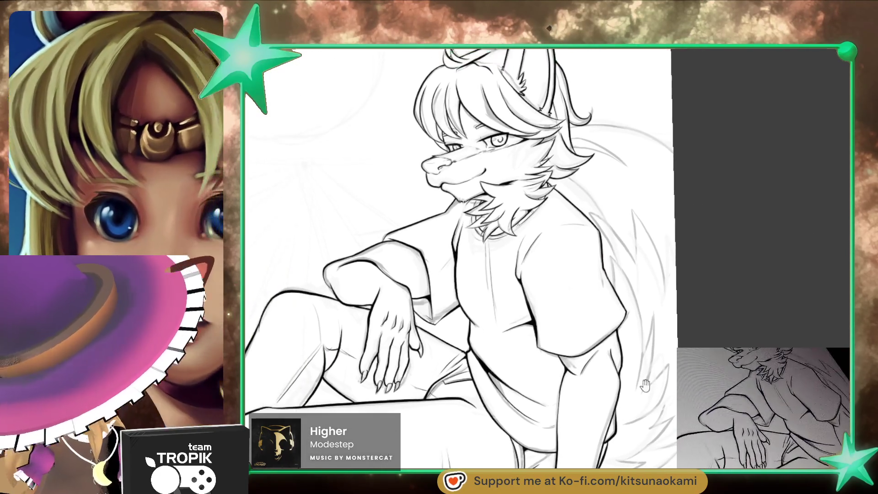
pyautogui.scroll(1, 594, 307)
pyautogui.scroll(1, 594, 308)
pyautogui.scroll(2, 594, 308)
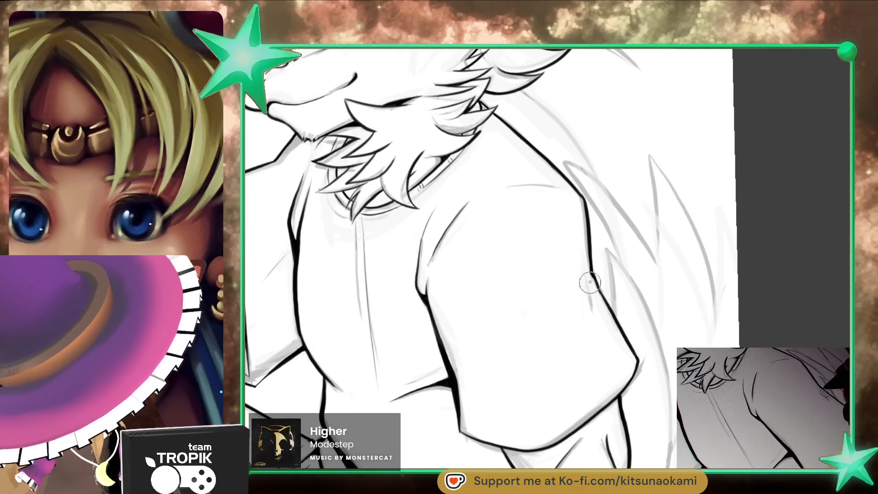
pyautogui.scroll(-3, 616, 341)
pyautogui.scroll(1, 613, 261)
pyautogui.scroll(2, 612, 261)
pyautogui.scroll(1, 612, 261)
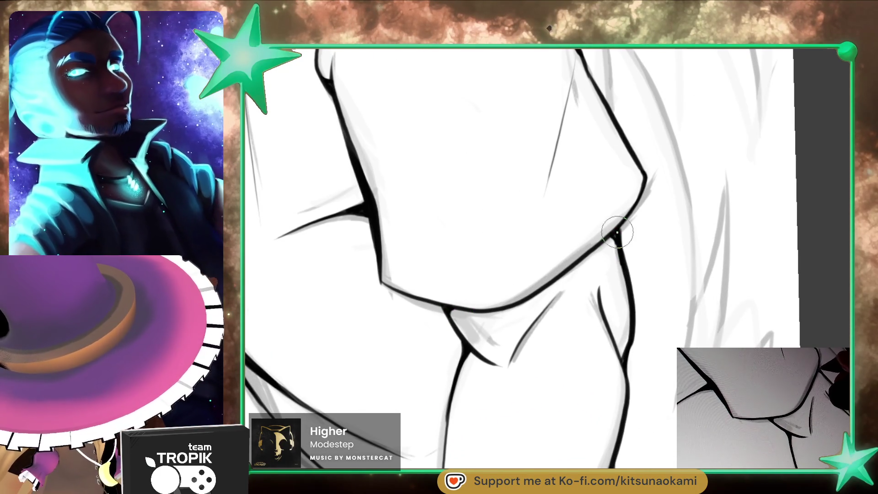
pyautogui.scroll(-5, 620, 227)
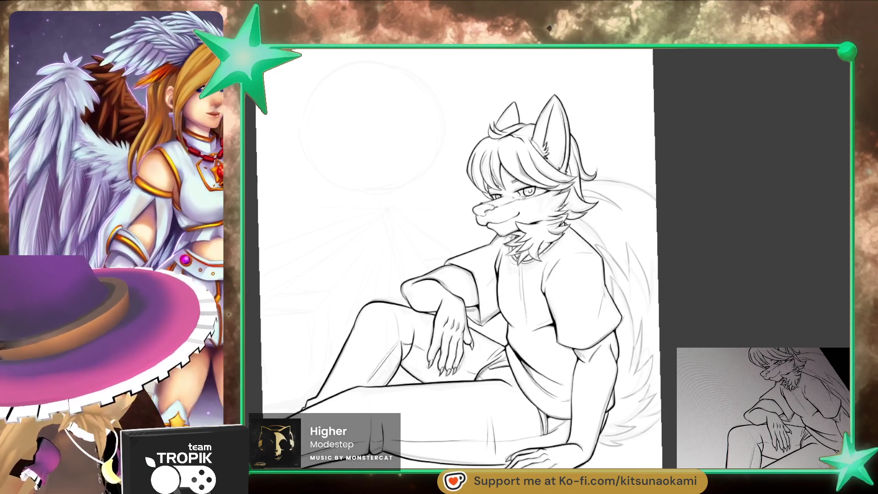
pyautogui.scroll(2, 747, 293)
pyautogui.scroll(2, 747, 292)
pyautogui.scroll(2, 747, 293)
pyautogui.scroll(2, 747, 293)
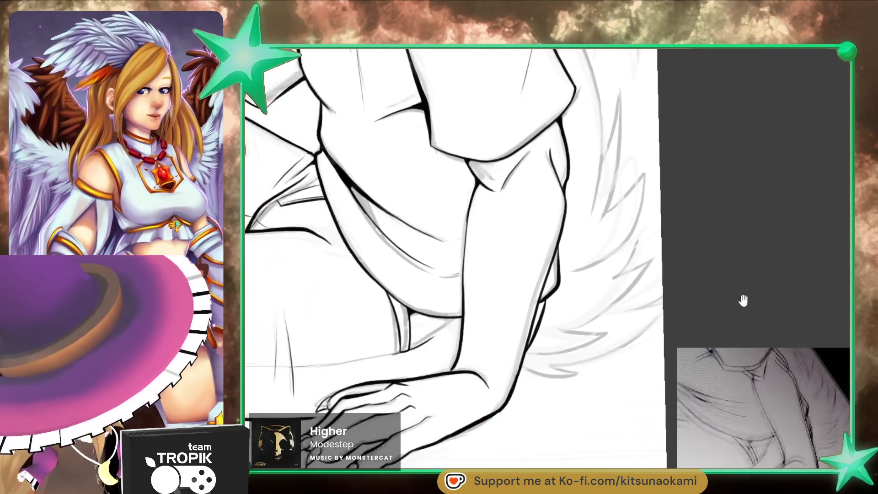
pyautogui.scroll(2, 747, 292)
pyautogui.scroll(2, 747, 293)
pyautogui.scroll(2, 748, 292)
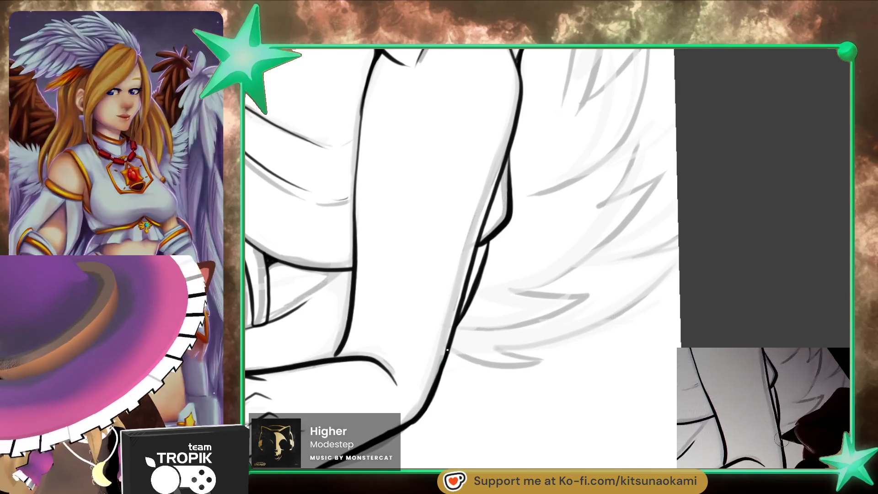
# - Ink the fur's lower edge and long tail strands, undoing and redrawing a stray line
pyautogui.moveTo(447, 350); pyautogui.dragTo(551, 359)
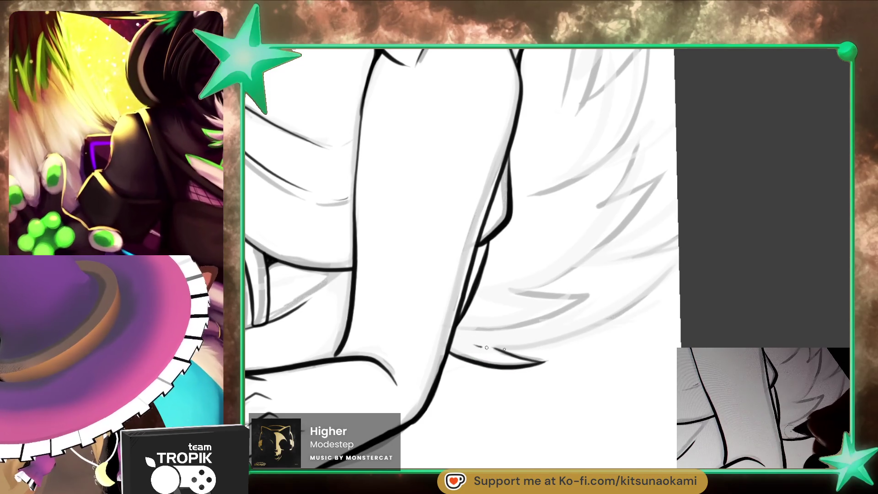
pyautogui.moveTo(711, 212)
pyautogui.mouseDown()
pyautogui.moveTo(640, 382)
pyautogui.moveTo(552, 372)
pyautogui.mouseUp()
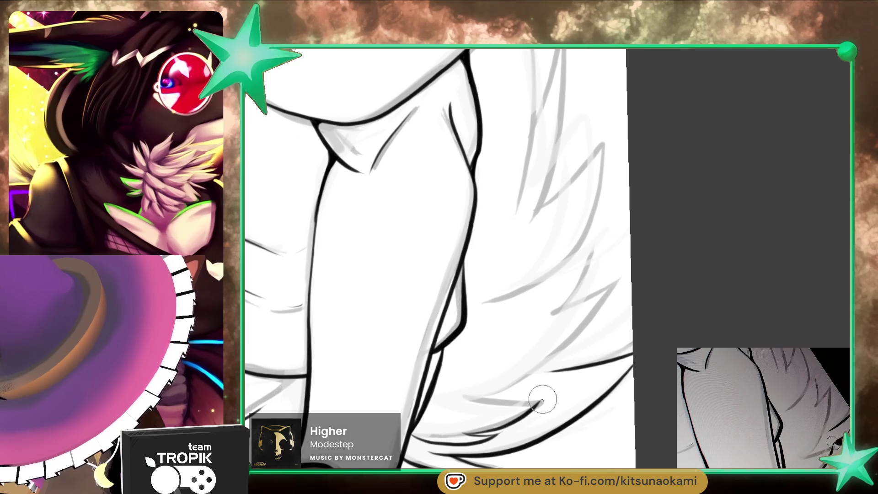
pyautogui.scroll(2, 462, 391)
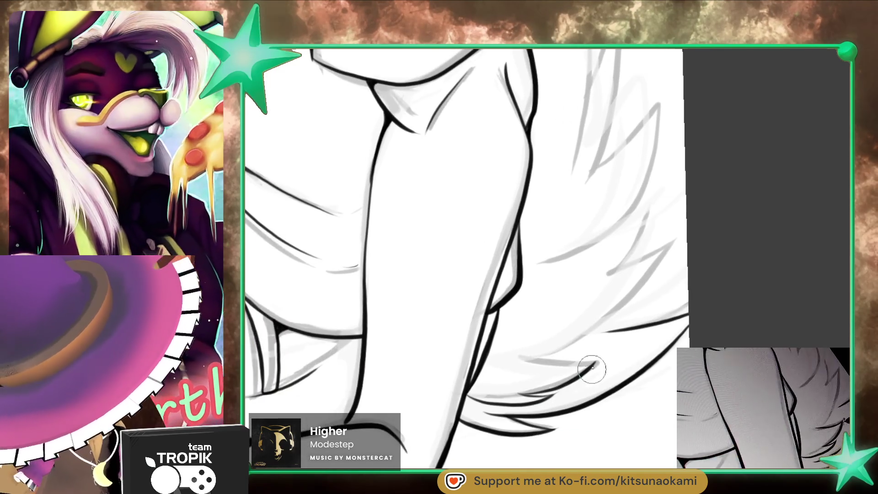
pyautogui.scroll(1, 483, 434)
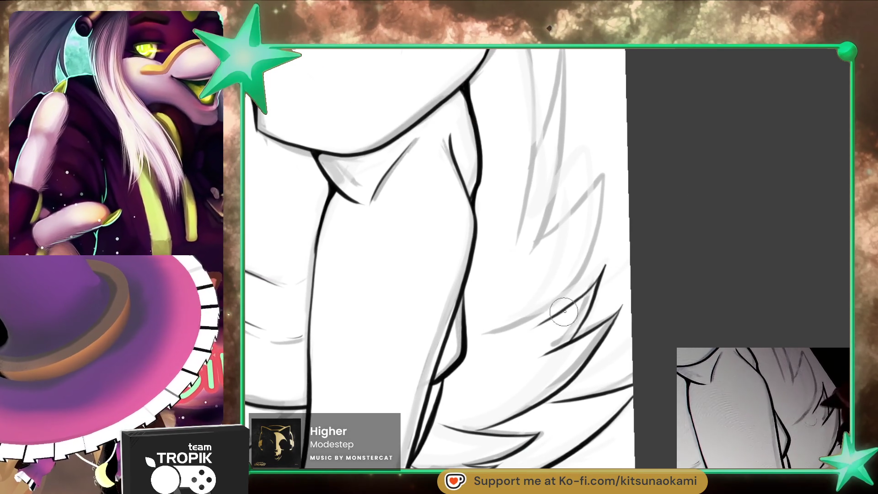
pyautogui.moveTo(569, 265); pyautogui.dragTo(490, 369)
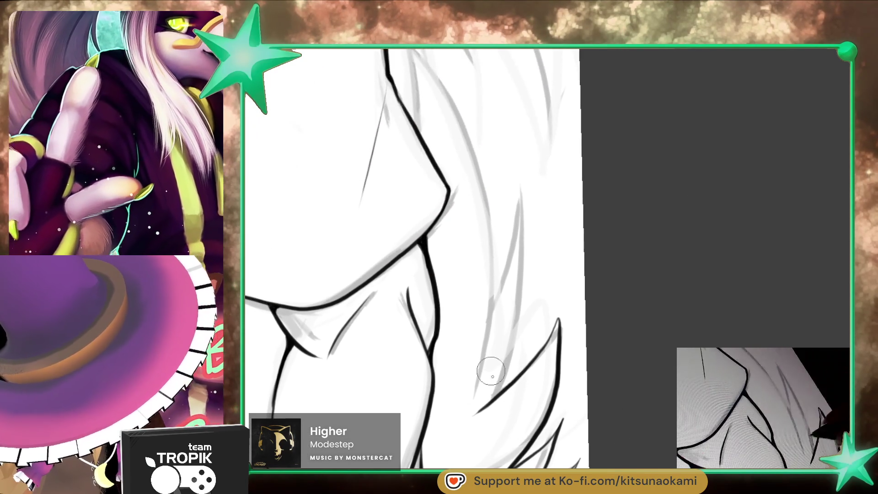
pyautogui.moveTo(519, 199); pyautogui.dragTo(507, 366)
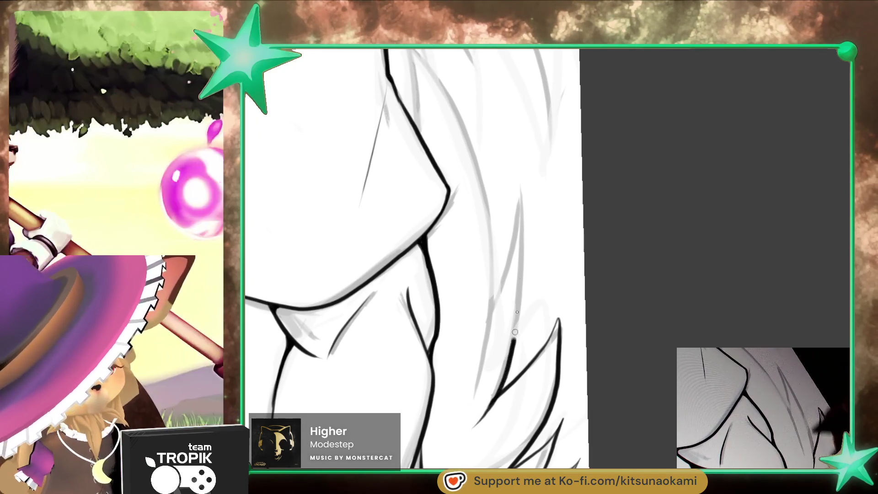
pyautogui.scroll(2, 508, 356)
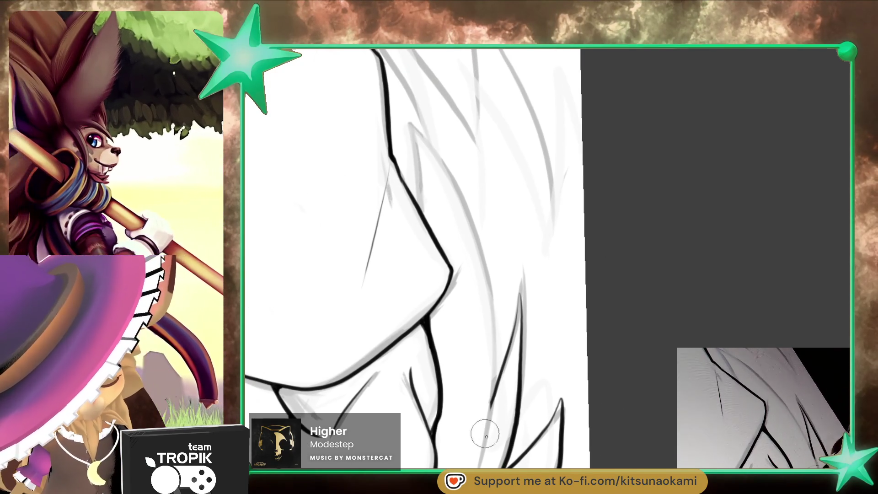
pyautogui.moveTo(493, 439)
pyautogui.mouseDown()
pyautogui.moveTo(440, 155)
pyautogui.moveTo(499, 345)
pyautogui.moveTo(601, 347)
pyautogui.moveTo(611, 306)
pyautogui.mouseUp()
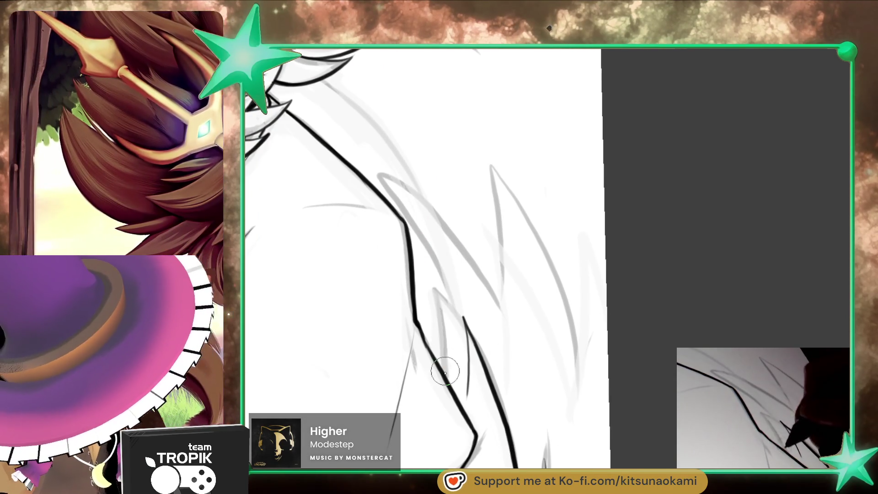
pyautogui.hotkey('ctrl', 'z')
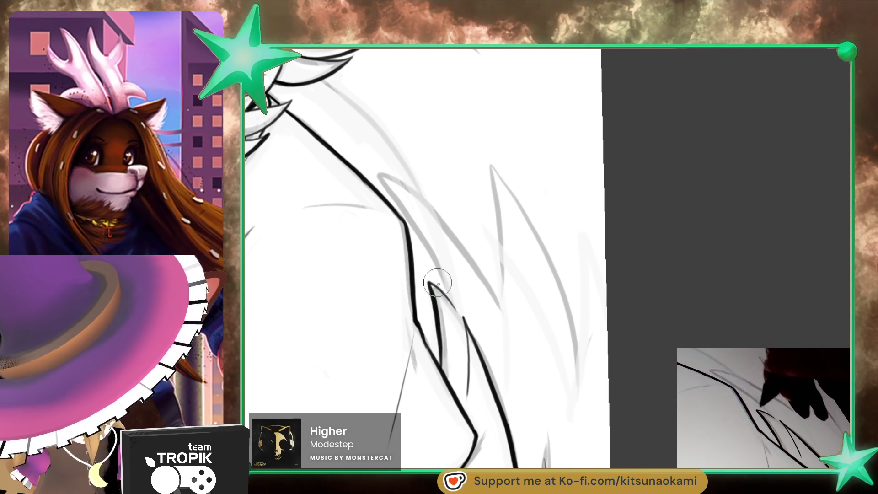
pyautogui.moveTo(439, 284)
pyautogui.mouseDown()
pyautogui.moveTo(373, 166)
pyautogui.moveTo(521, 316)
pyautogui.mouseUp()
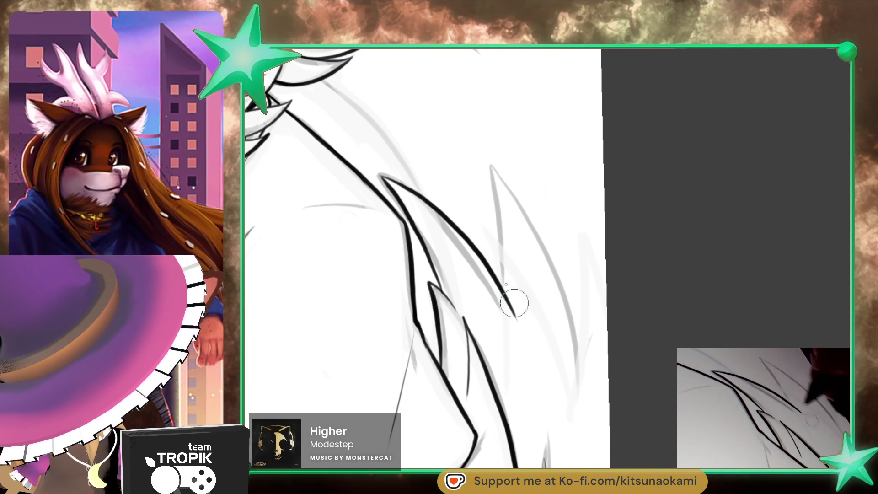
# - Ink a fur tuft and curved tail strands, undo the last stroke, and check the tail up close
pyautogui.moveTo(485, 159)
pyautogui.mouseDown()
pyautogui.moveTo(570, 370)
pyautogui.moveTo(581, 457)
pyautogui.moveTo(798, 327)
pyautogui.moveTo(551, 277)
pyautogui.mouseUp()
pyautogui.moveTo(457, 331); pyautogui.dragTo(643, 242)
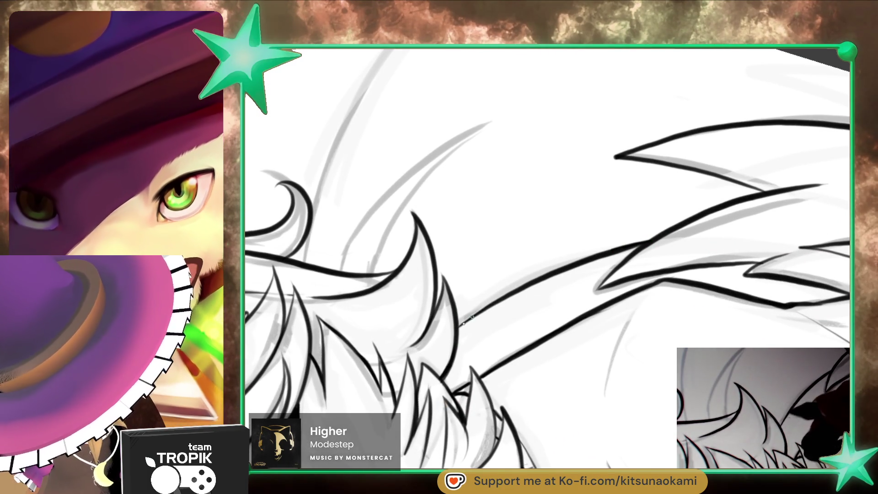
pyautogui.moveTo(505, 301); pyautogui.dragTo(382, 323)
pyautogui.moveTo(371, 357)
pyautogui.mouseDown()
pyautogui.moveTo(480, 225)
pyautogui.moveTo(305, 402)
pyautogui.moveTo(522, 138)
pyautogui.mouseUp()
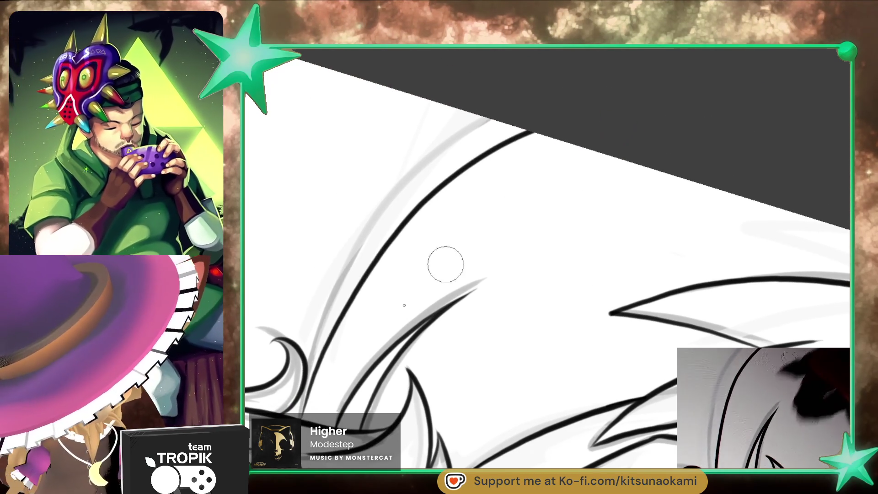
pyautogui.hotkey('ctrl', 'z')
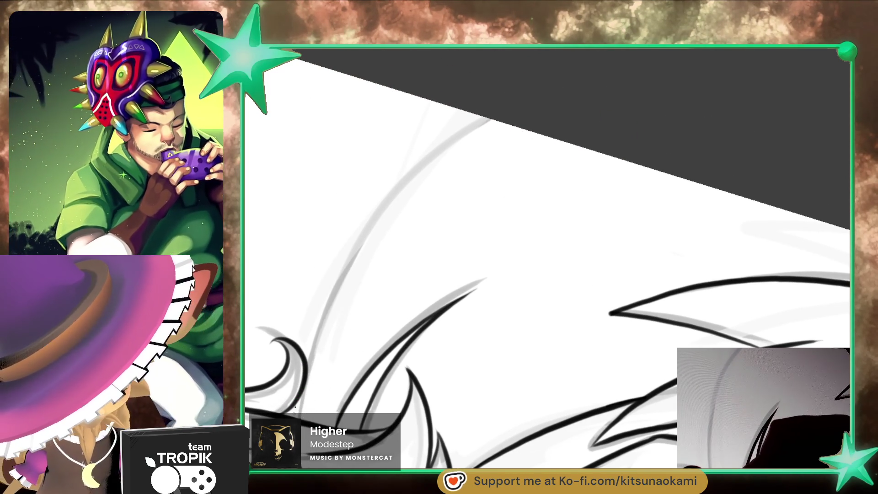
pyautogui.moveTo(306, 350); pyautogui.dragTo(590, 204)
pyautogui.scroll(-5, 590, 204)
pyautogui.moveTo(564, 442); pyautogui.dragTo(455, 417)
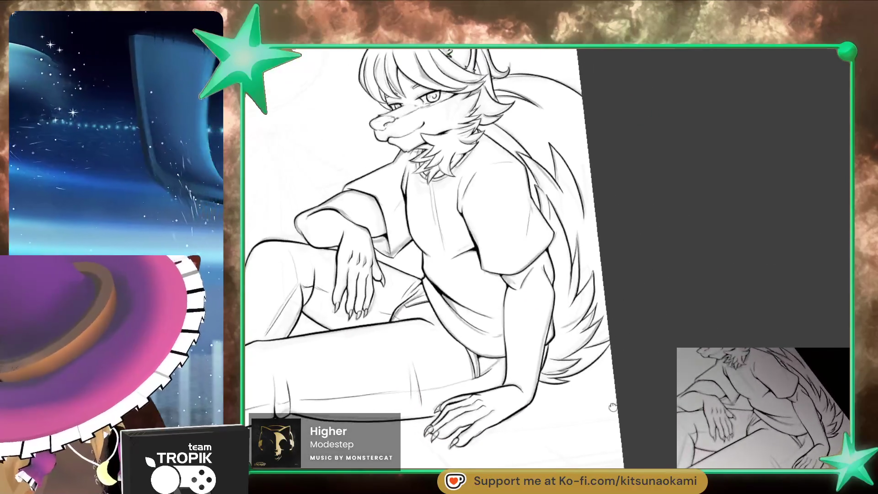
pyautogui.scroll(5, 636, 253)
pyautogui.scroll(2, 636, 253)
pyautogui.scroll(3, 667, 309)
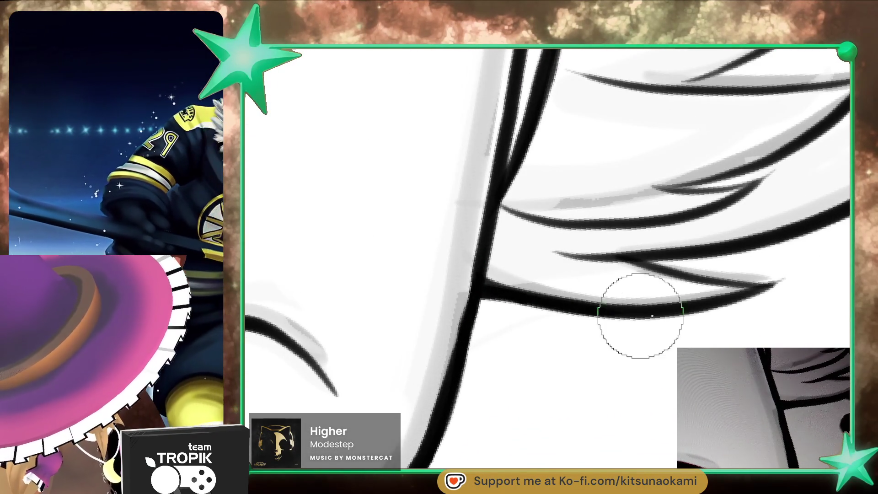
pyautogui.scroll(-5, 631, 309)
pyautogui.moveTo(574, 444); pyautogui.dragTo(646, 422)
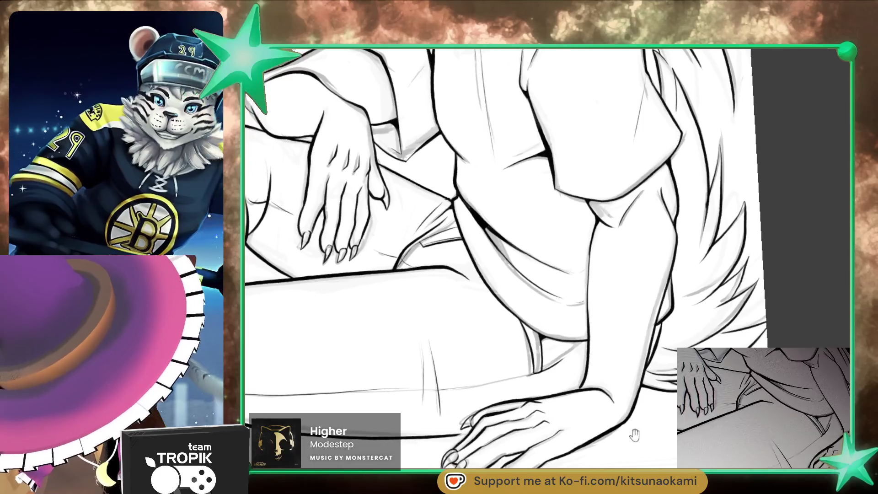
pyautogui.scroll(-2, 616, 448)
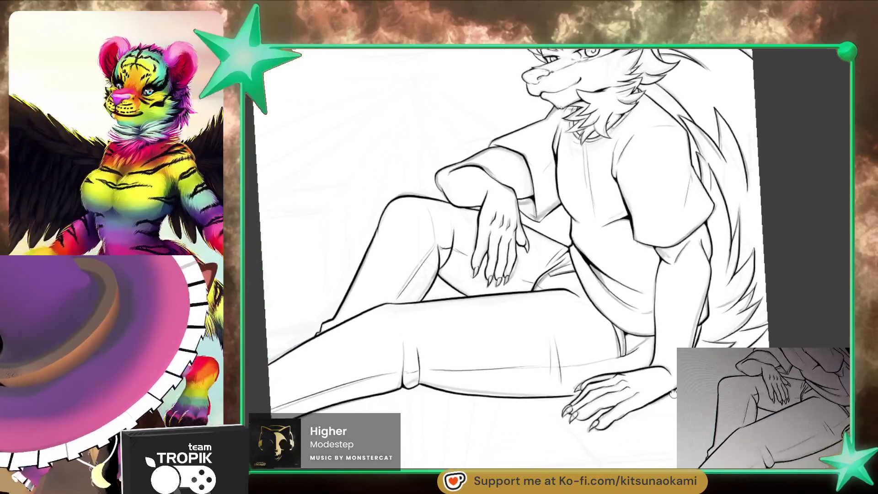
pyautogui.moveTo(615, 448); pyautogui.dragTo(670, 400)
pyautogui.scroll(5, 429, 271)
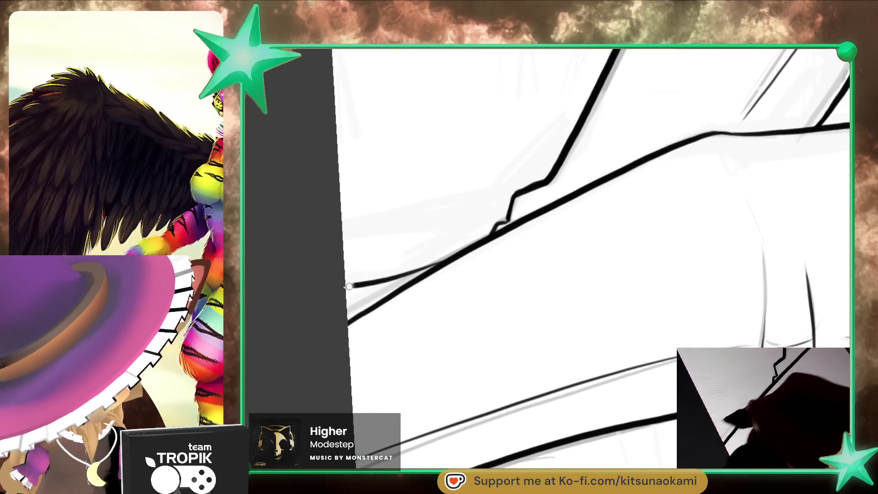
pyautogui.scroll(-10, 580, 388)
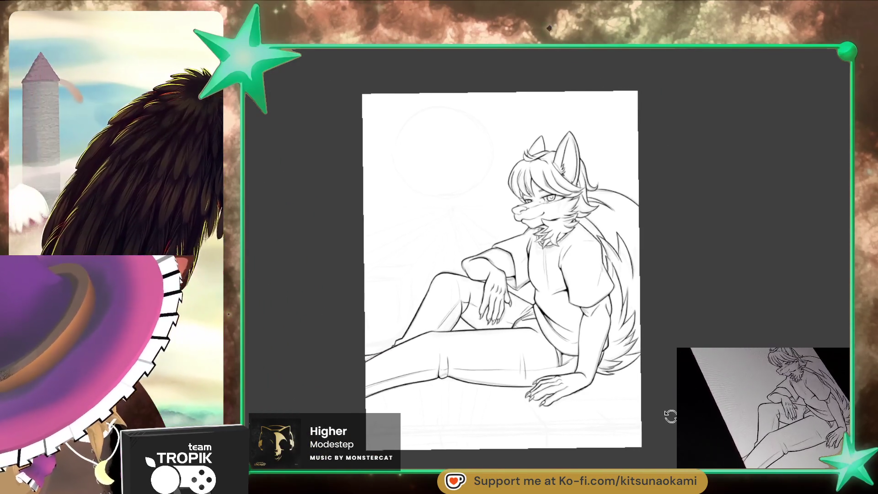
# - Straighten the view and erase the tall ear's rough left outline with a larger eraser
pyautogui.moveTo(673, 395); pyautogui.dragTo(648, 460)
pyautogui.scroll(5, 565, 130)
pyautogui.scroll(5, 526, 183)
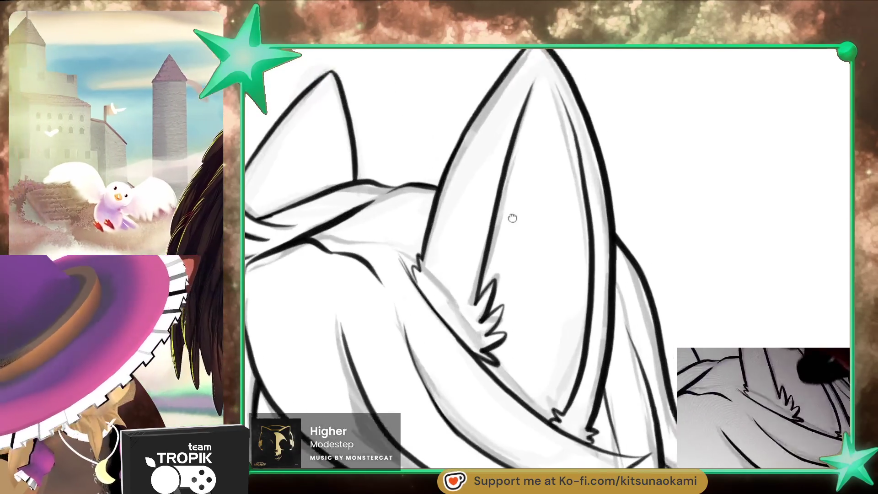
pyautogui.moveTo(373, 314); pyautogui.dragTo(363, 359)
pyautogui.press('e')
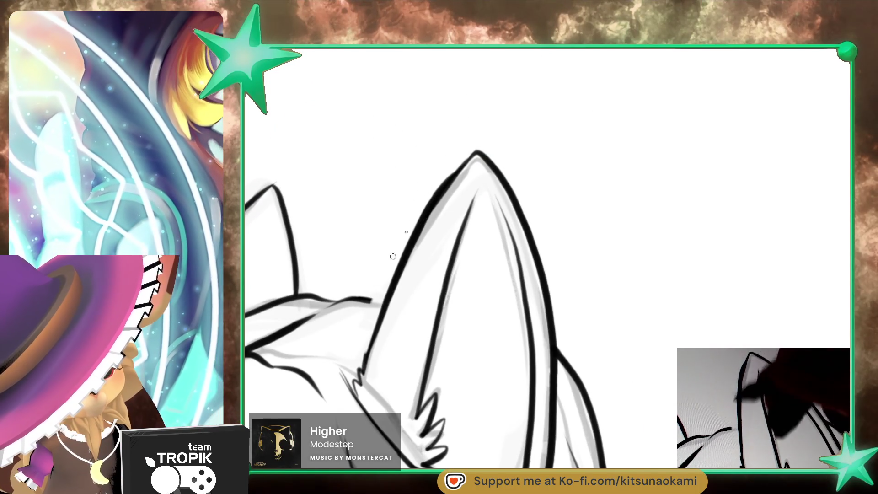
pyautogui.moveTo(384, 285); pyautogui.dragTo(374, 274)
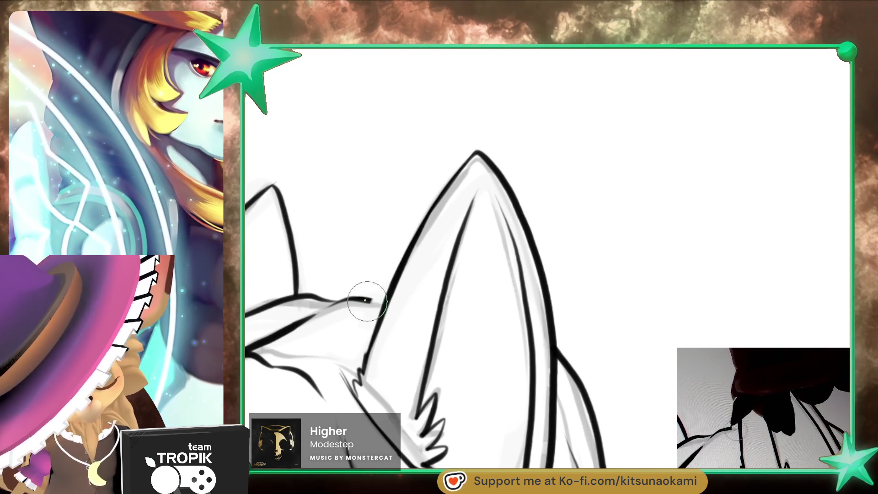
pyautogui.scroll(-5, 369, 302)
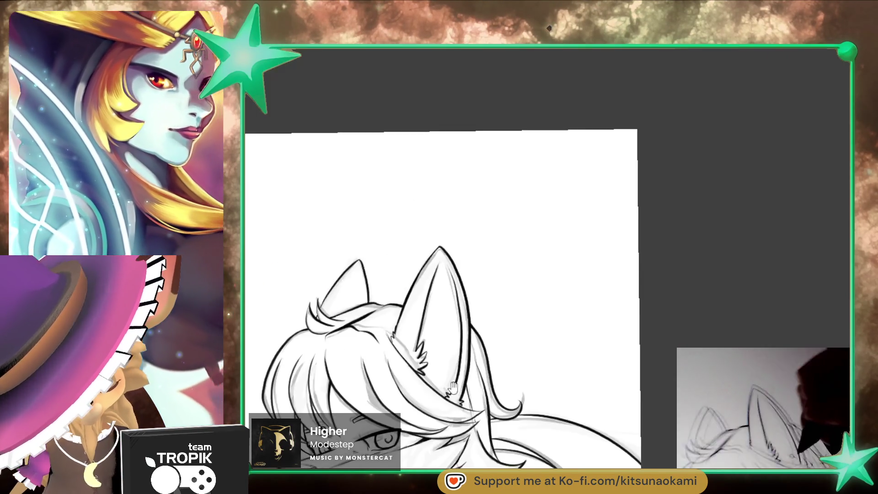
pyautogui.scroll(5, 369, 302)
# - Redraw the ear's left edge as a clean black inked line
pyautogui.moveTo(343, 290); pyautogui.dragTo(367, 343)
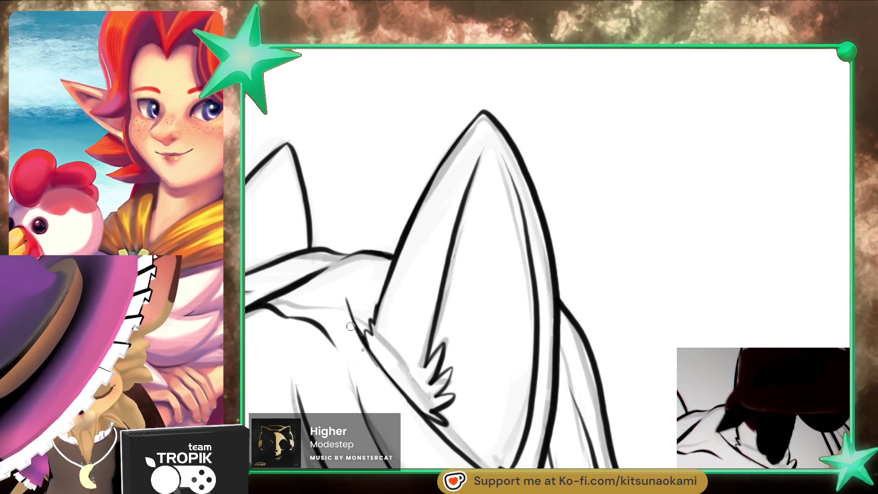
pyautogui.scroll(-2, 452, 373)
pyautogui.scroll(-3, 451, 373)
pyautogui.scroll(6, 427, 197)
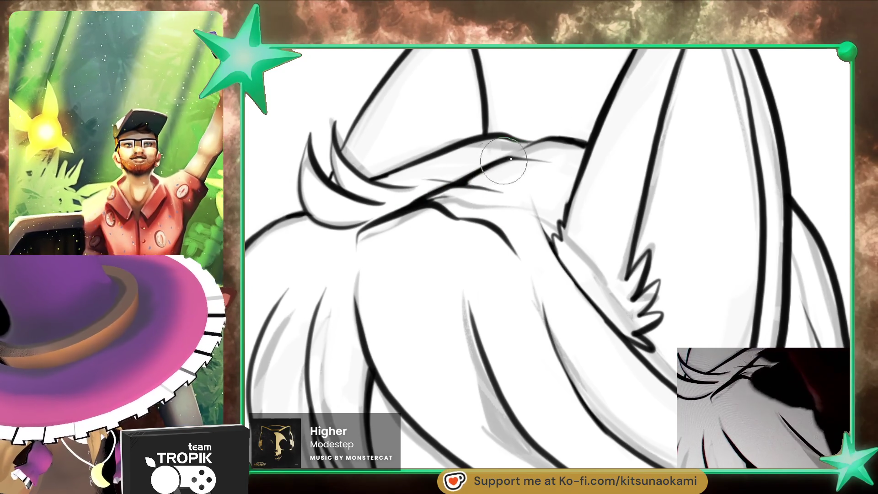
pyautogui.scroll(-5, 501, 222)
pyautogui.moveTo(696, 430)
pyautogui.mouseDown()
pyautogui.moveTo(639, 372)
pyautogui.moveTo(797, 322)
pyautogui.mouseUp()
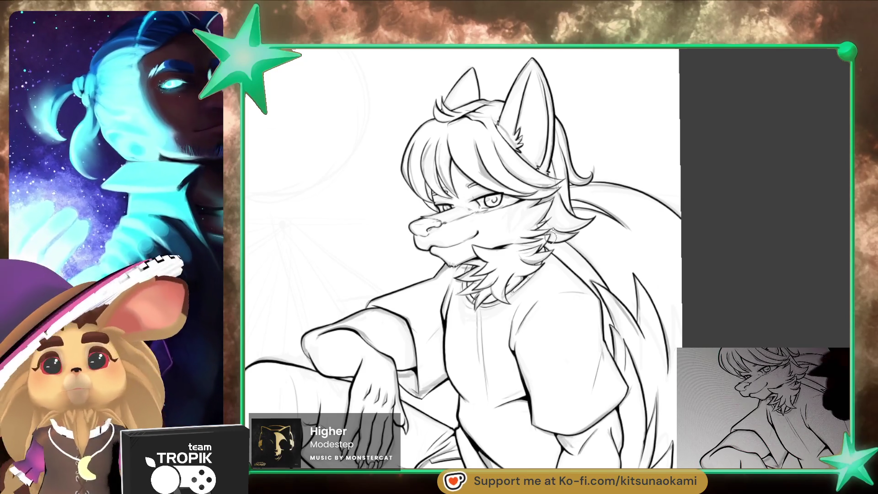
pyautogui.scroll(5, 512, 168)
pyautogui.scroll(1, 512, 168)
pyautogui.scroll(2, 512, 168)
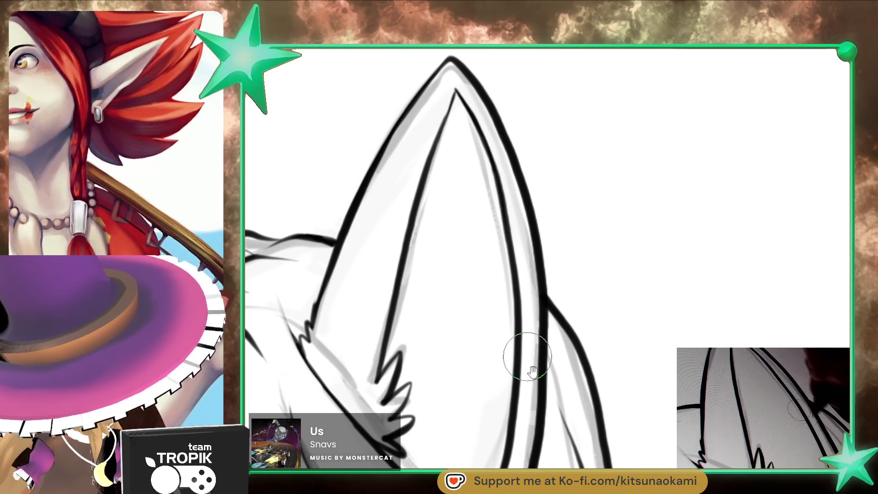
pyautogui.scroll(-3, 523, 345)
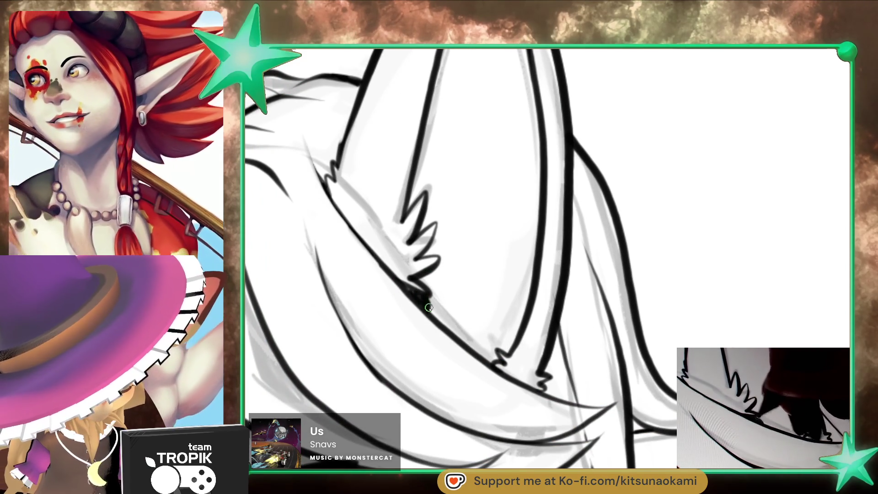
# - Ink a solid black patch and short fur strokes inside the large ear, sampling black ink
pyautogui.moveTo(424, 276)
pyautogui.mouseDown()
pyautogui.moveTo(439, 320)
pyautogui.moveTo(433, 288)
pyautogui.moveTo(438, 294)
pyautogui.mouseUp()
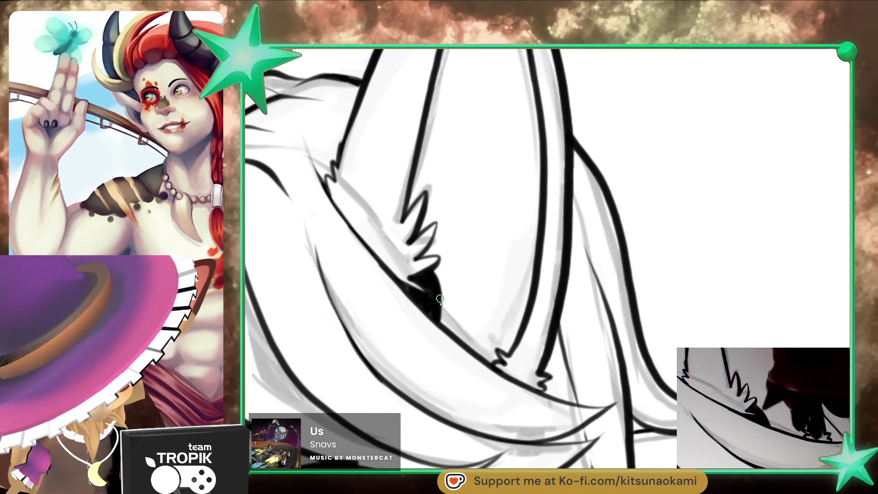
pyautogui.scroll(-5, 425, 254)
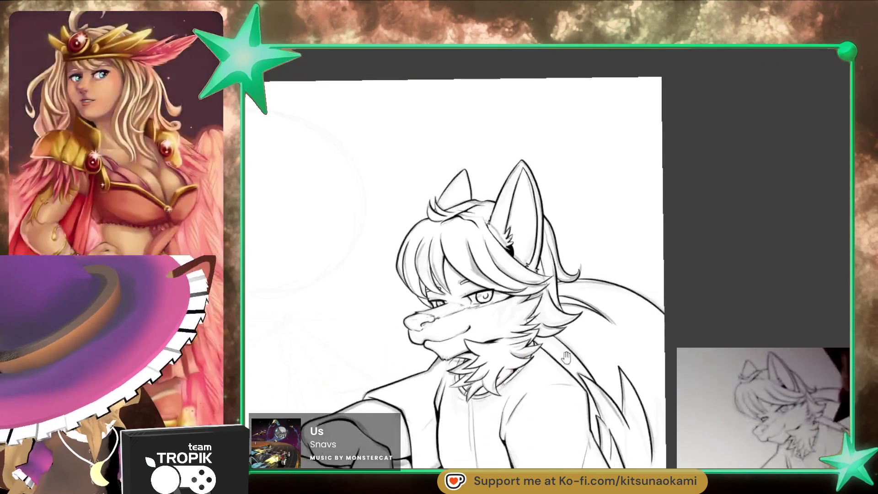
pyautogui.moveTo(426, 254); pyautogui.dragTo(651, 406)
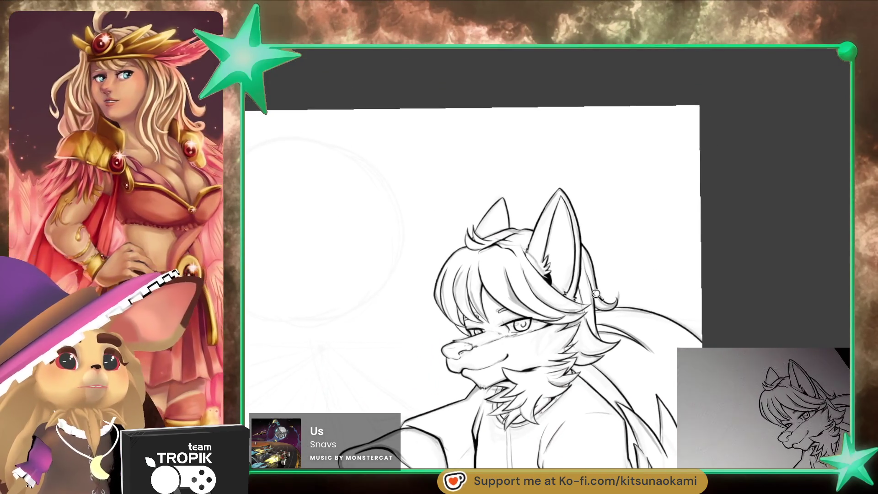
pyautogui.scroll(3, 570, 269)
pyautogui.scroll(1, 571, 269)
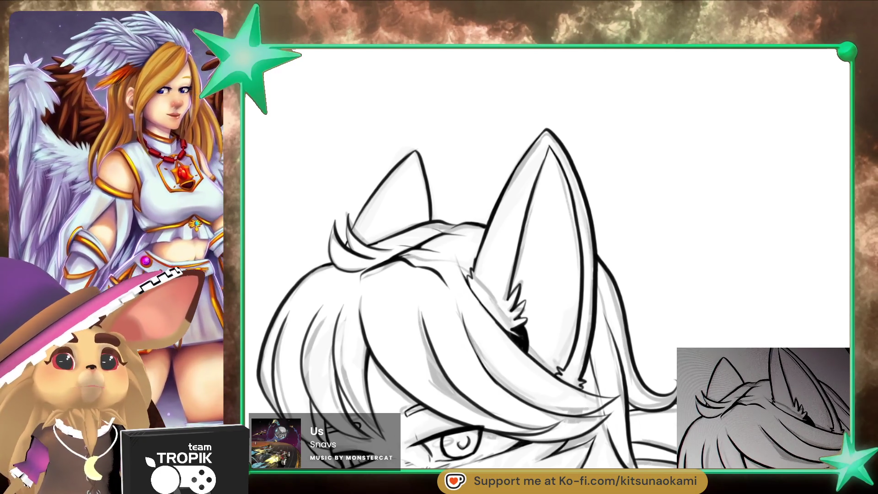
pyautogui.scroll(3, 552, 245)
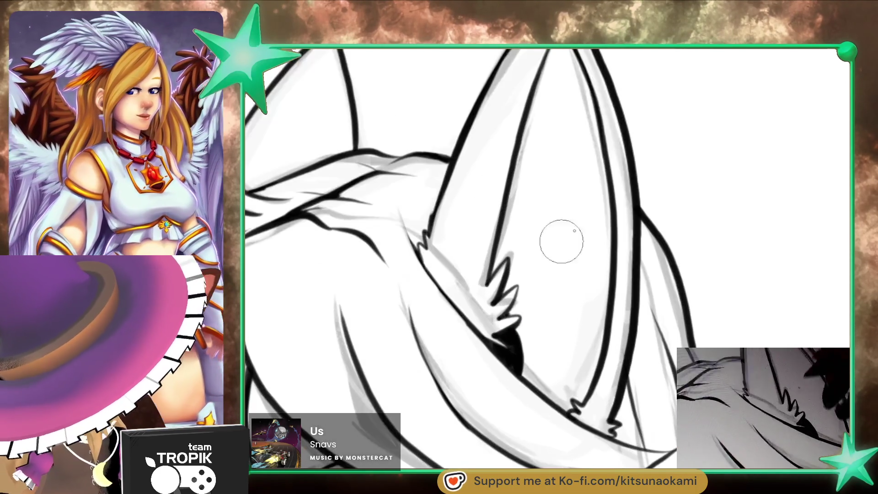
pyautogui.keyDown('ctrl'); pyautogui.click(589, 288); pyautogui.keyUp('ctrl')
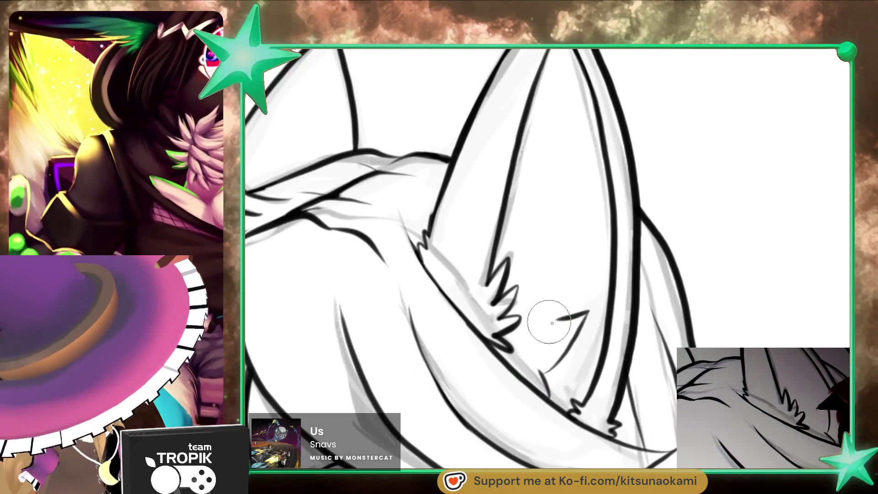
pyautogui.moveTo(561, 320); pyautogui.dragTo(588, 313)
pyautogui.moveTo(549, 267)
pyautogui.mouseDown()
pyautogui.moveTo(570, 165)
pyautogui.moveTo(512, 226)
pyautogui.mouseUp()
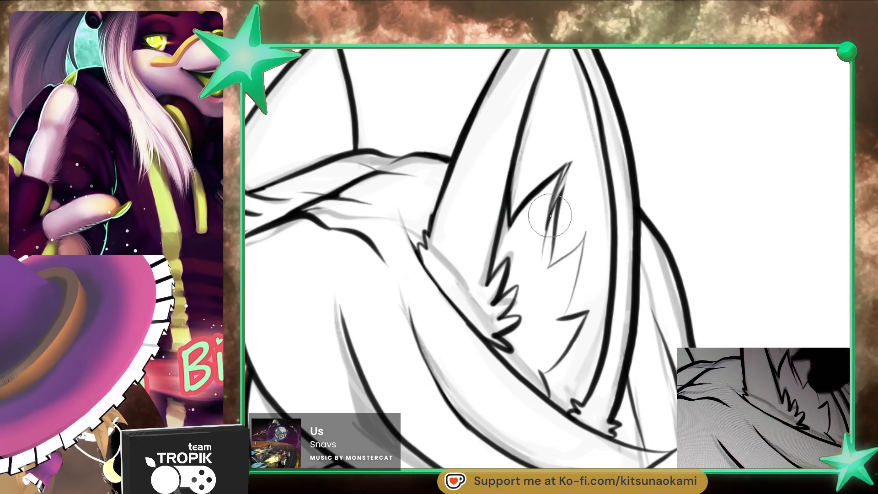
# - Darken the inner fur lines of the ear with strokes at adjusted brush sizes
pyautogui.moveTo(552, 206); pyautogui.dragTo(573, 158)
pyautogui.press('e')
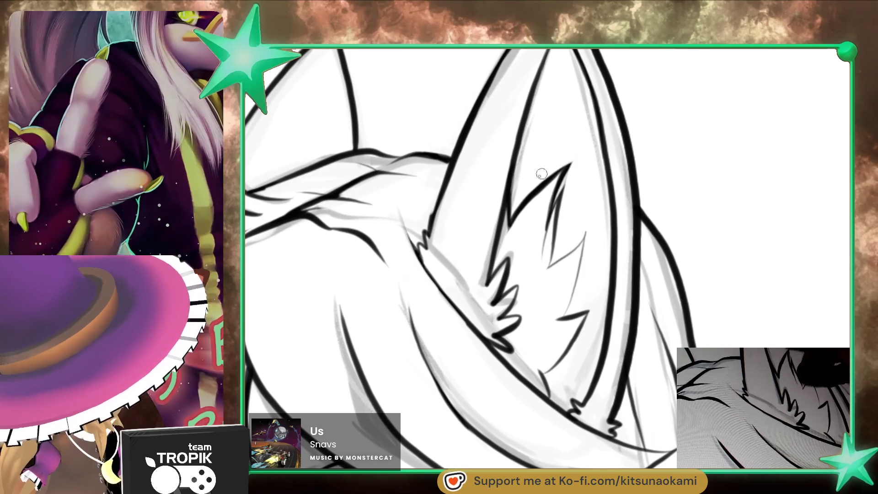
pyautogui.press('e')
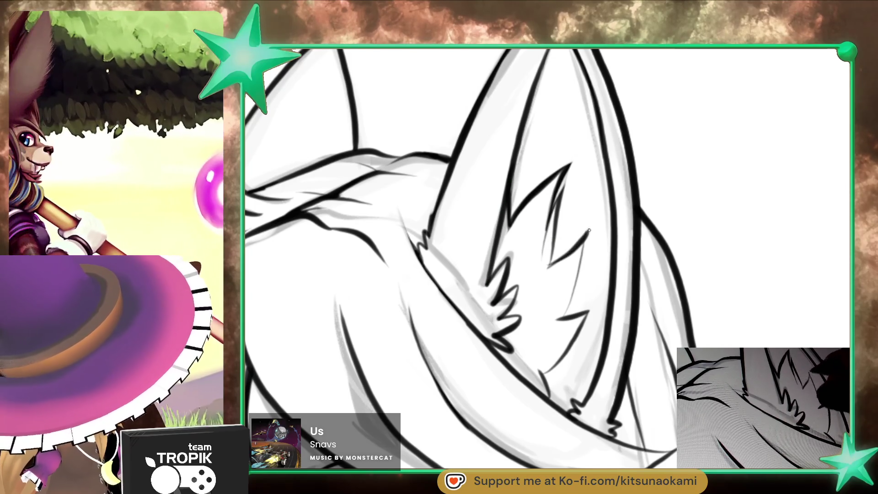
pyautogui.moveTo(588, 231); pyautogui.dragTo(560, 313)
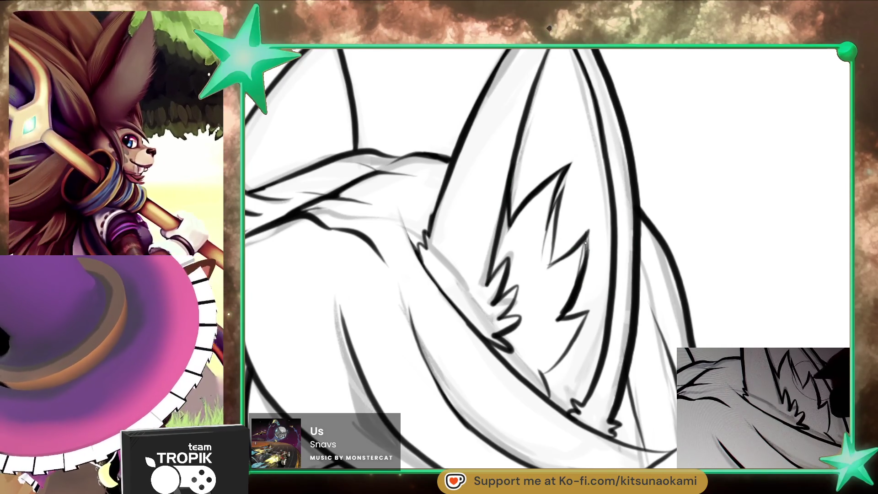
pyautogui.press('e')
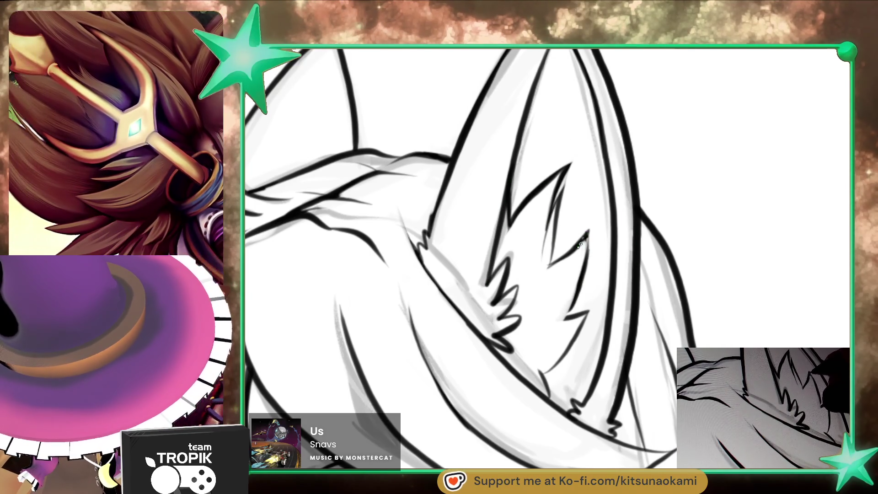
pyautogui.press('e')
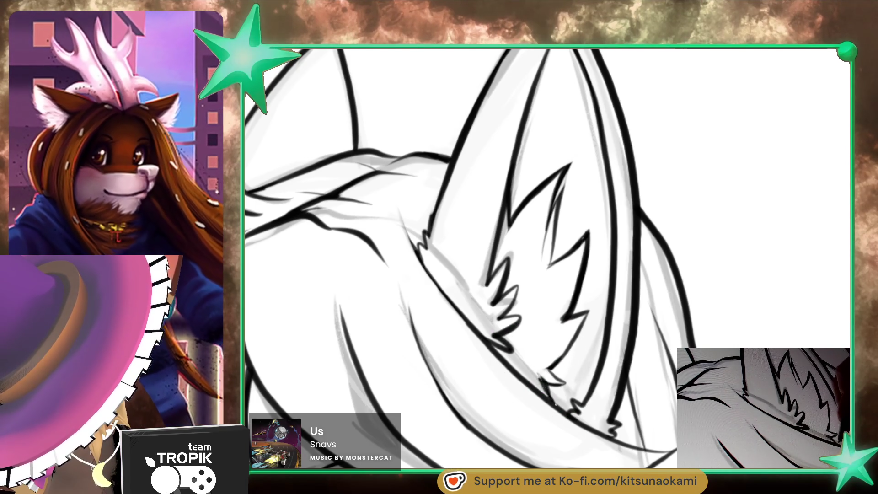
pyautogui.scroll(-5, 597, 321)
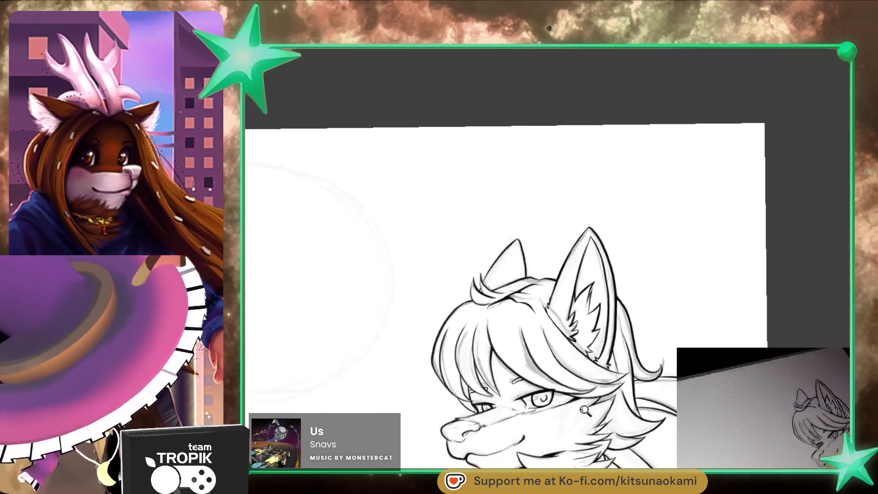
pyautogui.scroll(5, 553, 256)
pyautogui.scroll(-5, 610, 303)
pyautogui.scroll(5, 528, 234)
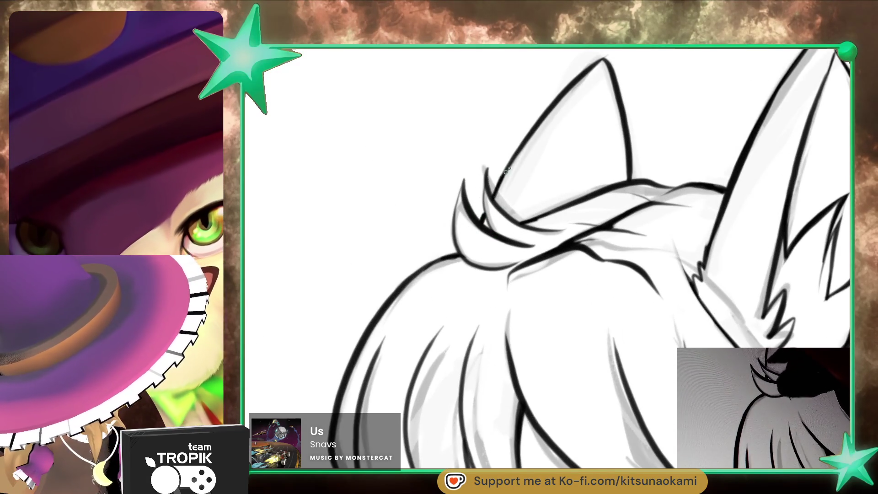
pyautogui.scroll(-5, 500, 178)
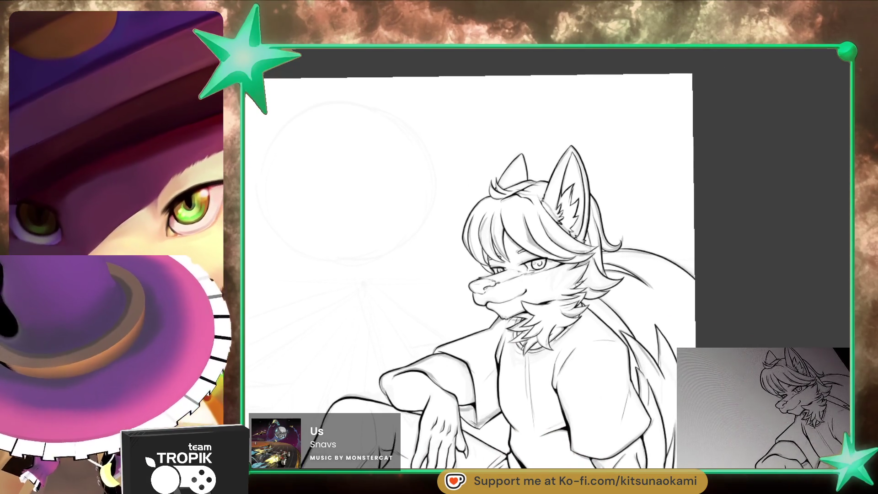
pyautogui.scroll(5, 611, 156)
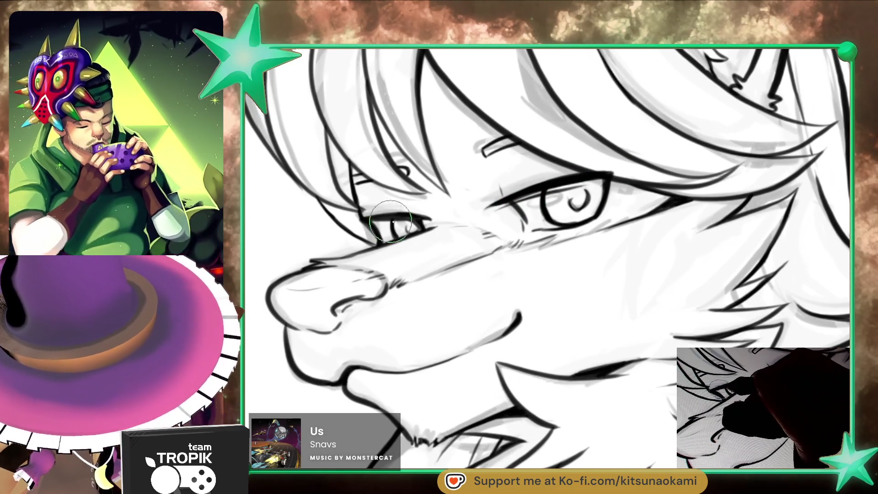
pyautogui.scroll(-5, 504, 250)
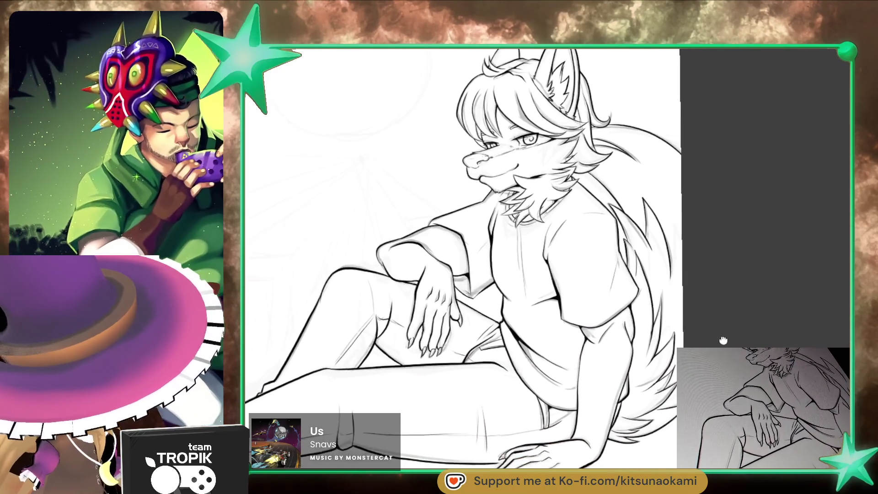
pyautogui.scroll(2, 719, 334)
pyautogui.scroll(5, 638, 349)
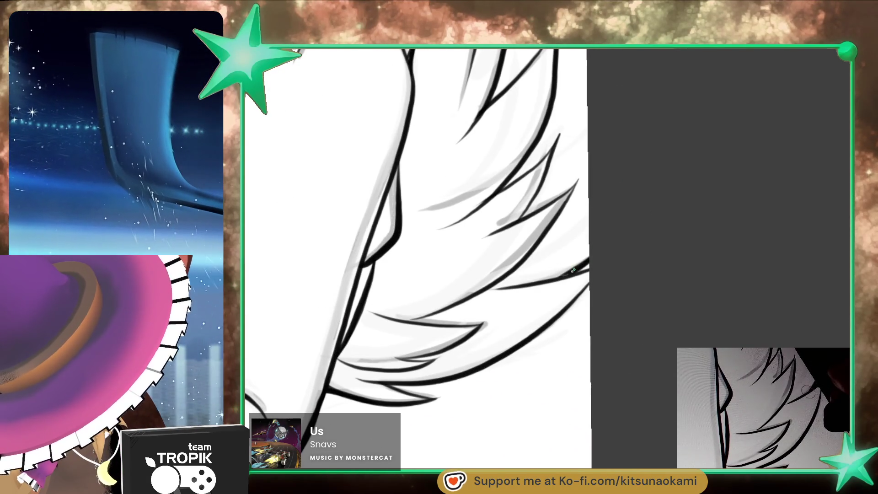
pyautogui.scroll(-3, 552, 290)
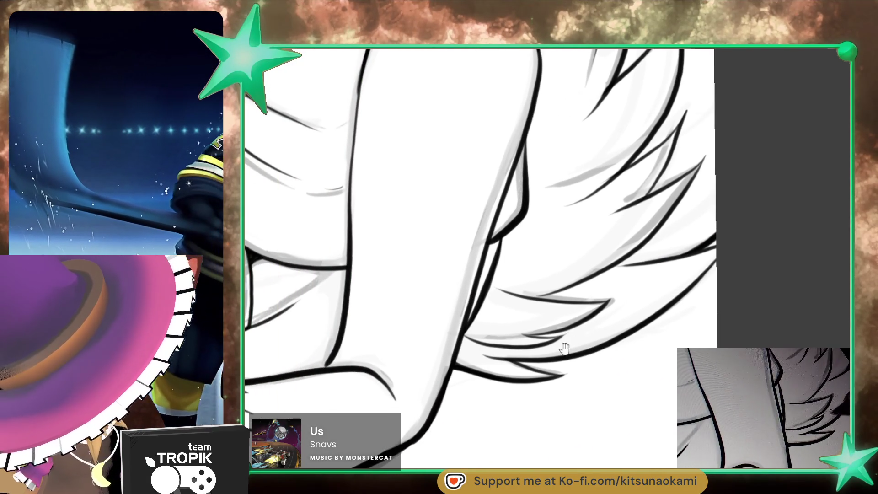
pyautogui.scroll(2, 541, 382)
pyautogui.scroll(2, 373, 313)
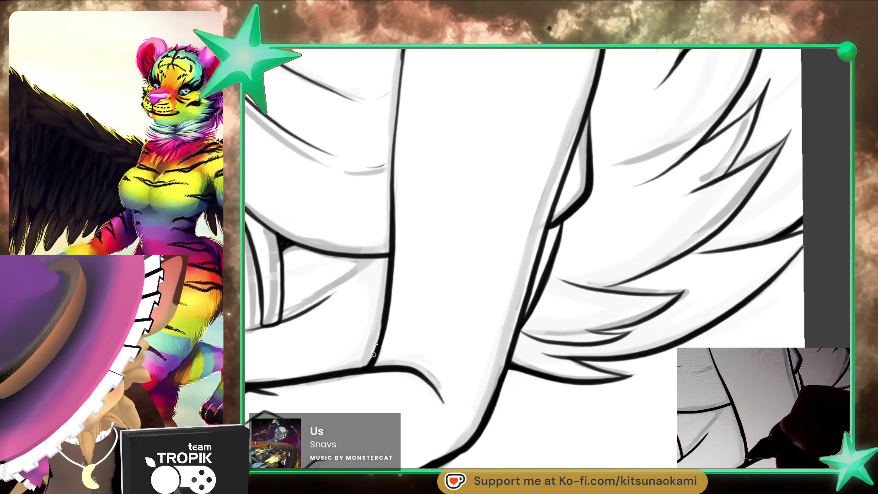
pyautogui.scroll(-3, 409, 304)
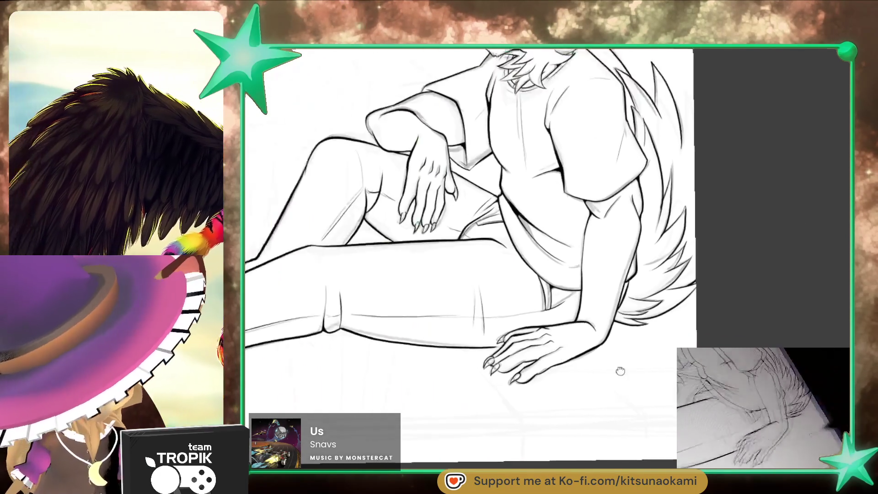
pyautogui.scroll(2, 603, 366)
pyautogui.scroll(2, 674, 223)
pyautogui.scroll(-3, 555, 392)
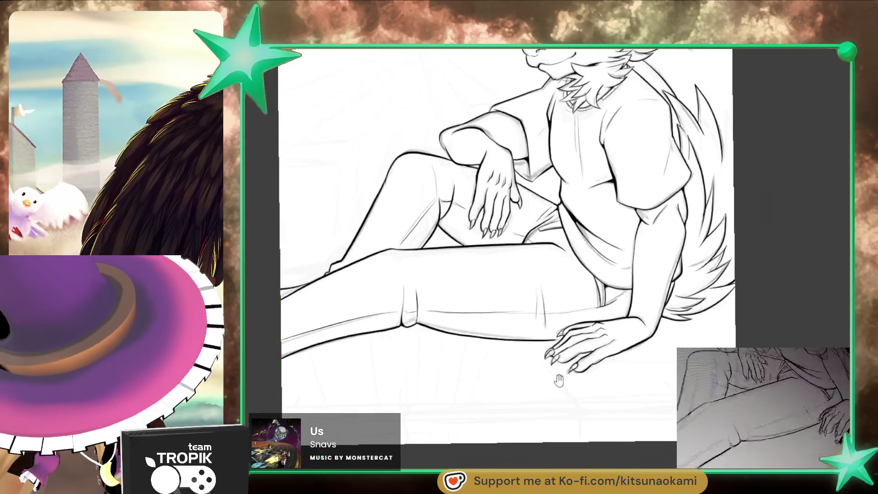
# - Pan and rotate the canvas back upright with the figure centred
pyautogui.moveTo(558, 353); pyautogui.dragTo(567, 353)
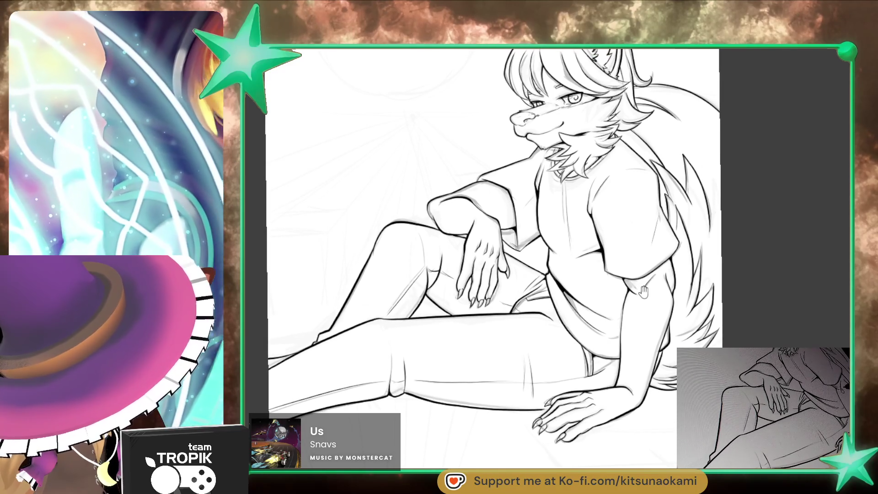
pyautogui.moveTo(641, 294); pyautogui.dragTo(627, 327)
pyautogui.scroll(3, 515, 223)
pyautogui.scroll(1, 514, 223)
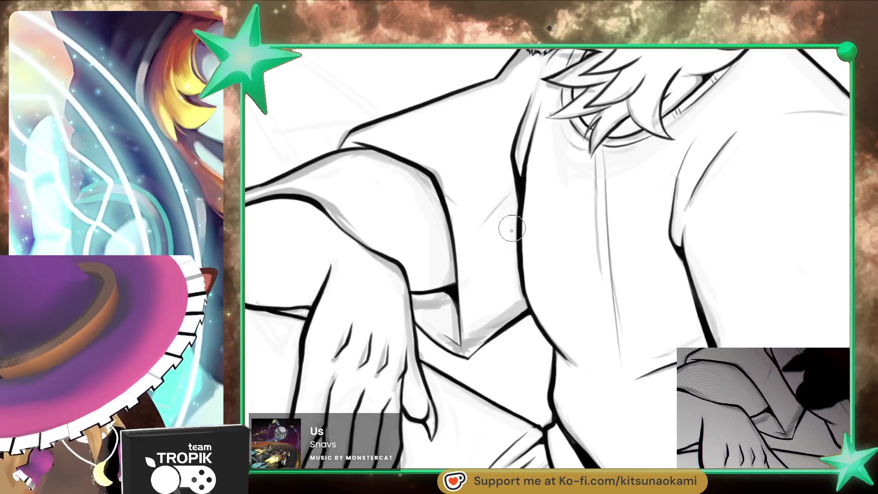
pyautogui.scroll(-2, 474, 300)
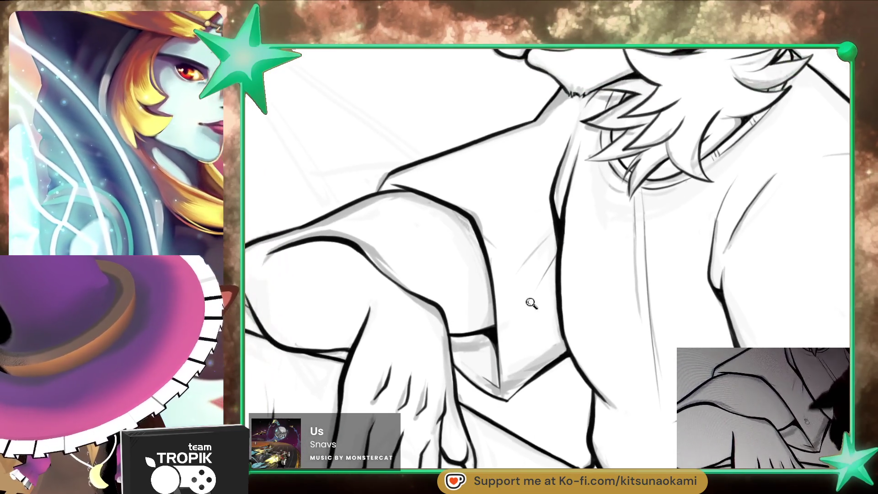
pyautogui.scroll(-2, 474, 300)
pyautogui.scroll(1, 552, 381)
pyautogui.scroll(1, 553, 381)
pyautogui.scroll(2, 552, 381)
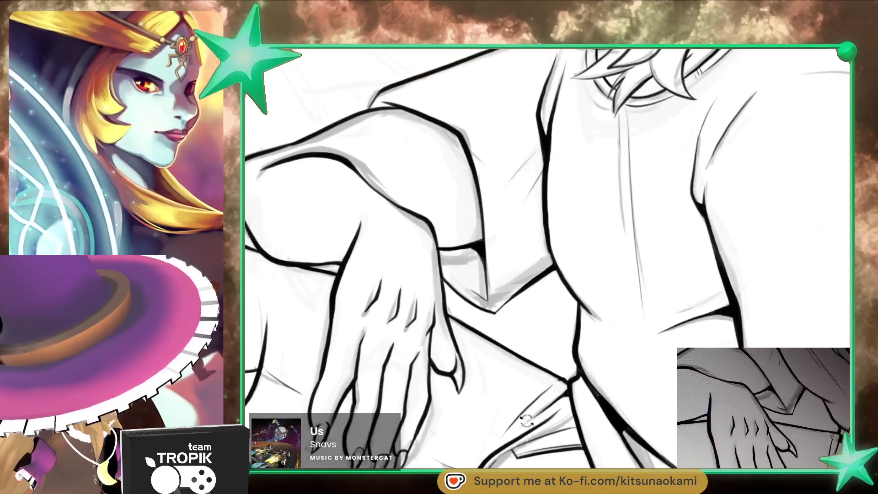
pyautogui.scroll(2, 552, 381)
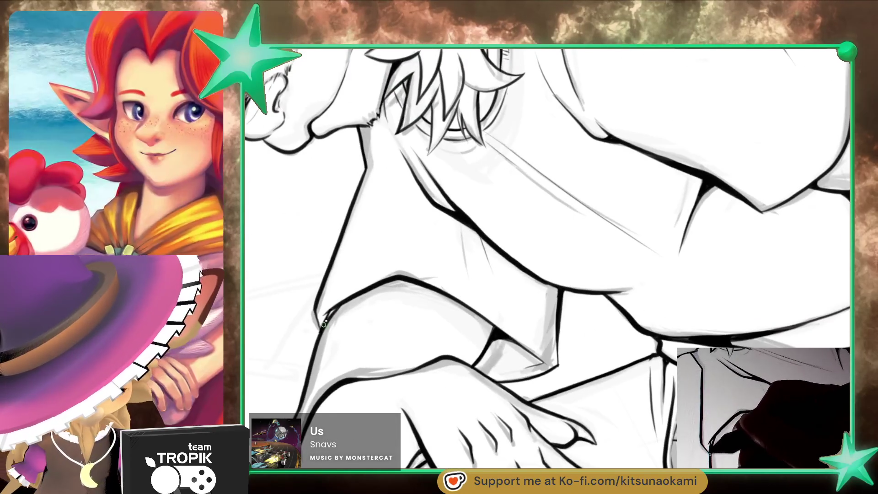
pyautogui.scroll(-3, 369, 330)
pyautogui.moveTo(368, 329); pyautogui.dragTo(680, 315)
pyautogui.scroll(3, 680, 315)
pyautogui.scroll(-2, 680, 314)
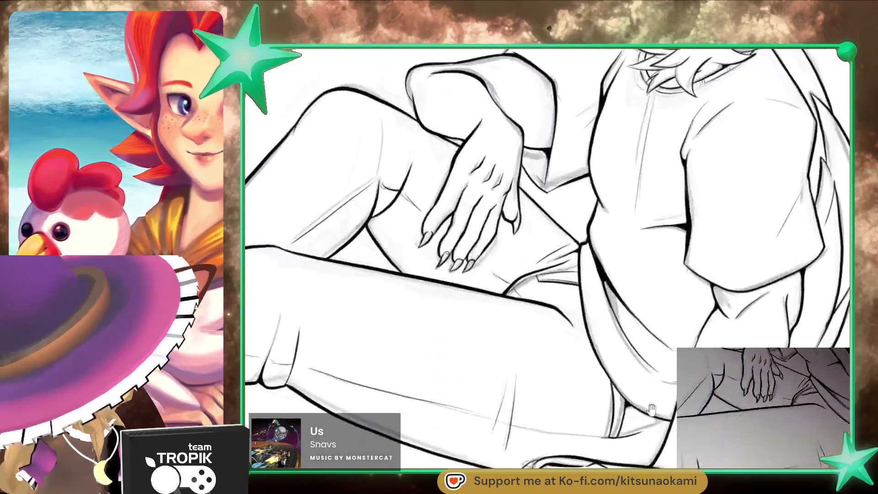
pyautogui.scroll(-1, 680, 315)
pyautogui.scroll(-3, 669, 406)
pyautogui.scroll(2, 668, 406)
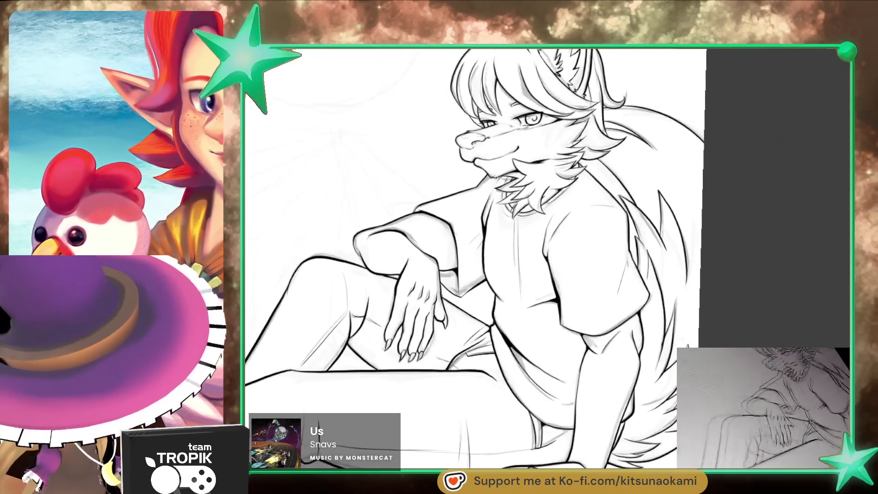
pyautogui.scroll(-2, 669, 406)
pyautogui.moveTo(669, 407); pyautogui.dragTo(692, 384)
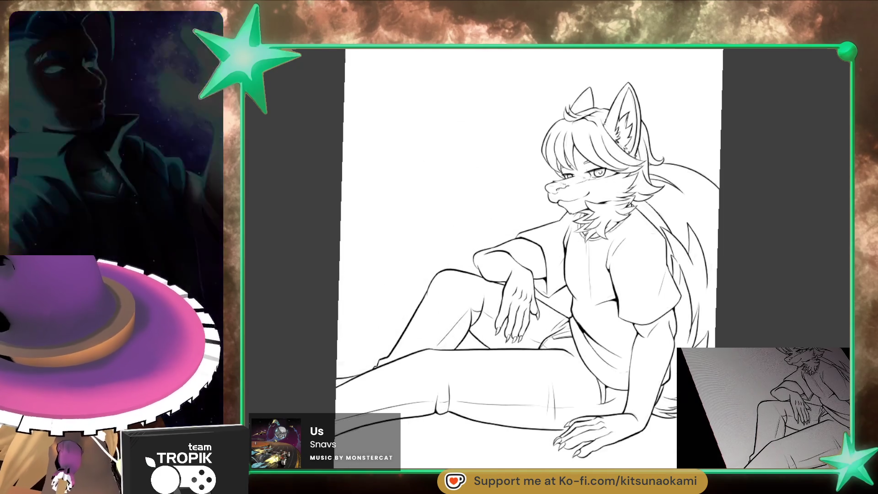
# - Hide the sketch, check the night-sky layer, then magic-wand select the white space around the figure
pyautogui.hotkey('ctrl', ',')
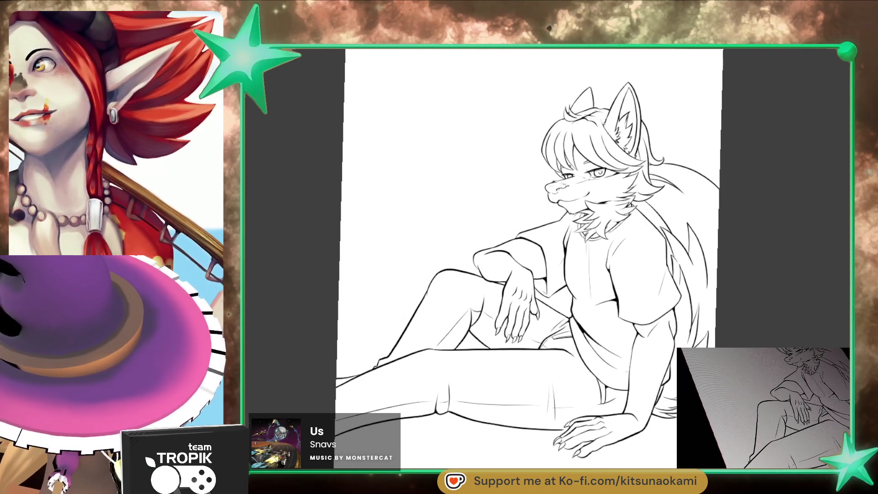
pyautogui.hotkey('ctrl', ',')
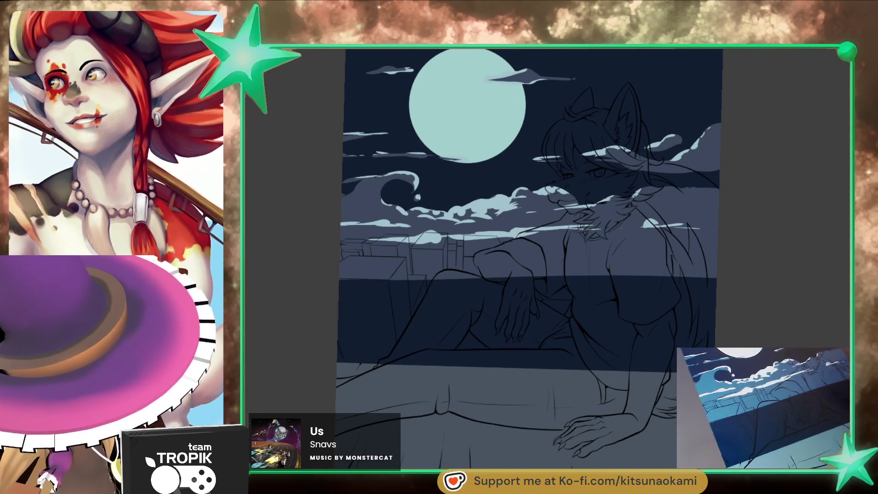
pyautogui.hotkey('ctrl', ',')
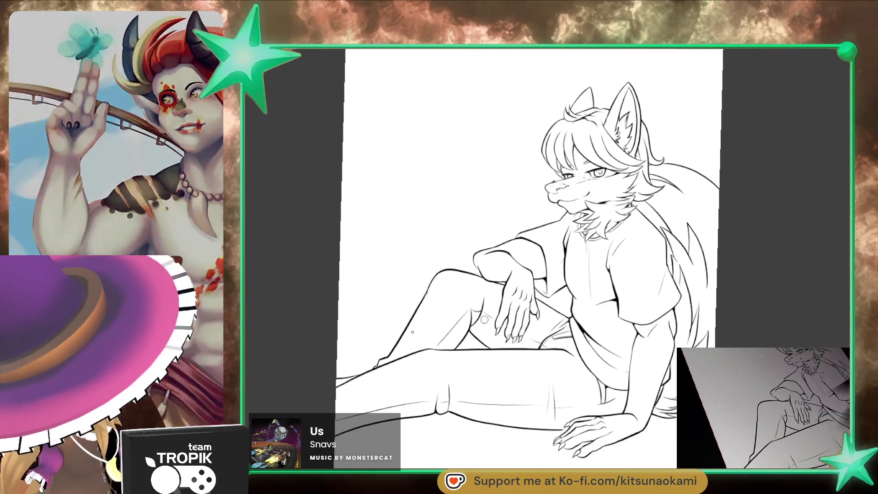
pyautogui.click(734, 339)
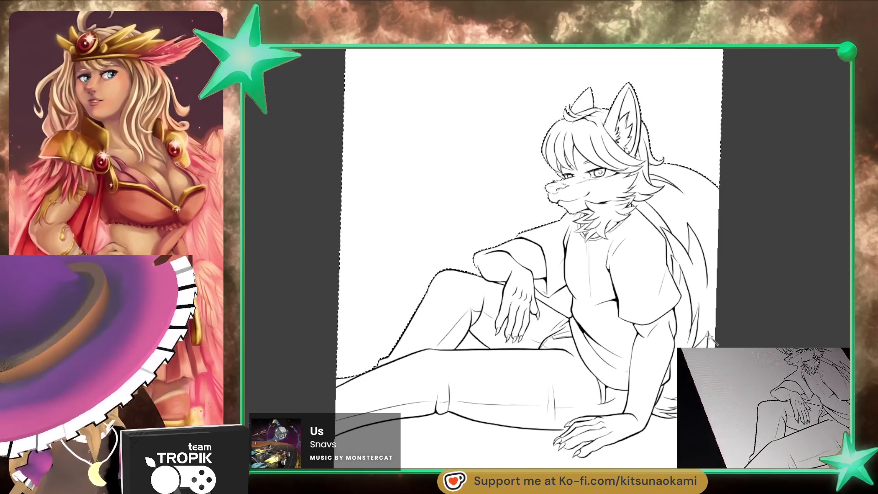
pyautogui.scroll(2, 474, 341)
pyautogui.scroll(2, 498, 272)
pyautogui.scroll(-5, 578, 292)
pyautogui.scroll(2, 573, 260)
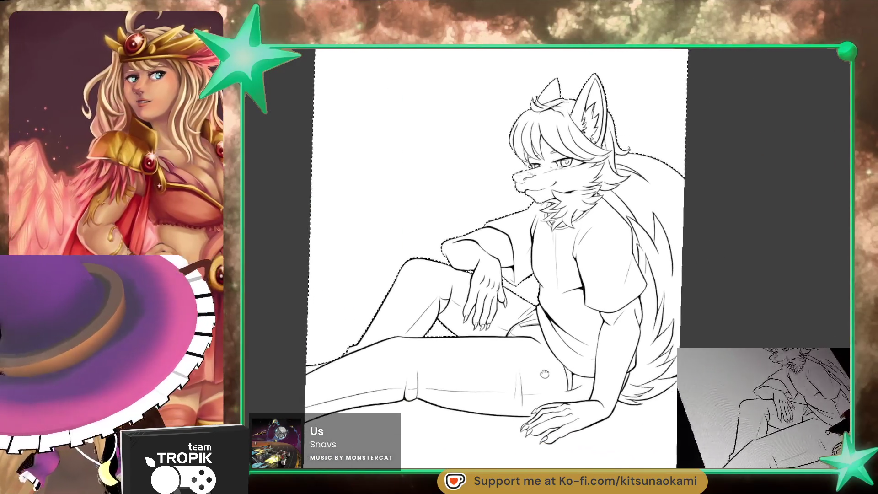
pyautogui.scroll(2, 570, 234)
pyautogui.scroll(3, 567, 212)
pyautogui.scroll(-2, 553, 300)
pyautogui.scroll(-3, 554, 299)
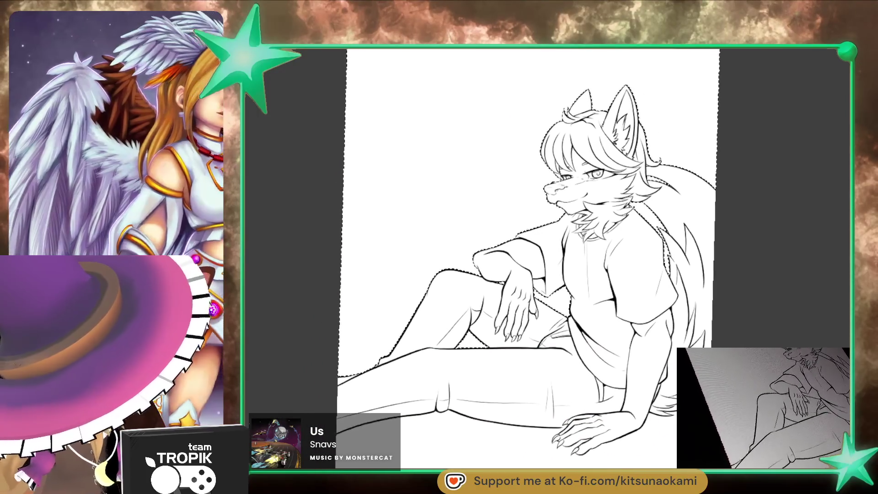
pyautogui.scroll(5, 749, 264)
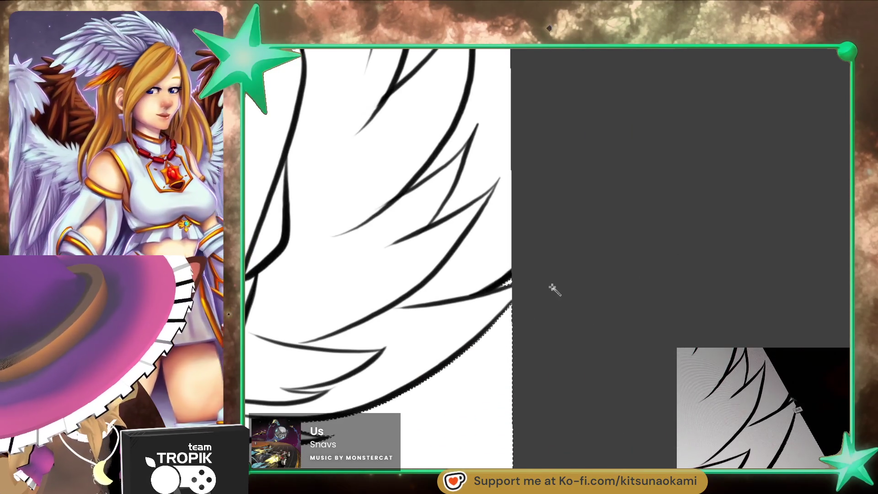
pyautogui.scroll(-3, 541, 287)
pyautogui.scroll(-2, 559, 373)
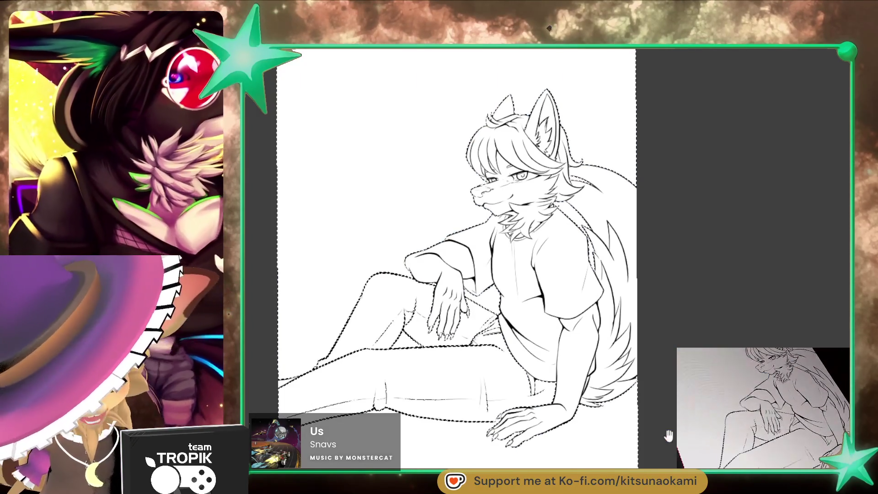
pyautogui.scroll(3, 549, 260)
pyautogui.scroll(2, 549, 260)
# - Re-select outside the figure, fill him white on the lineart layer, then clear the selection
pyautogui.hotkey('ctrl', 'd')
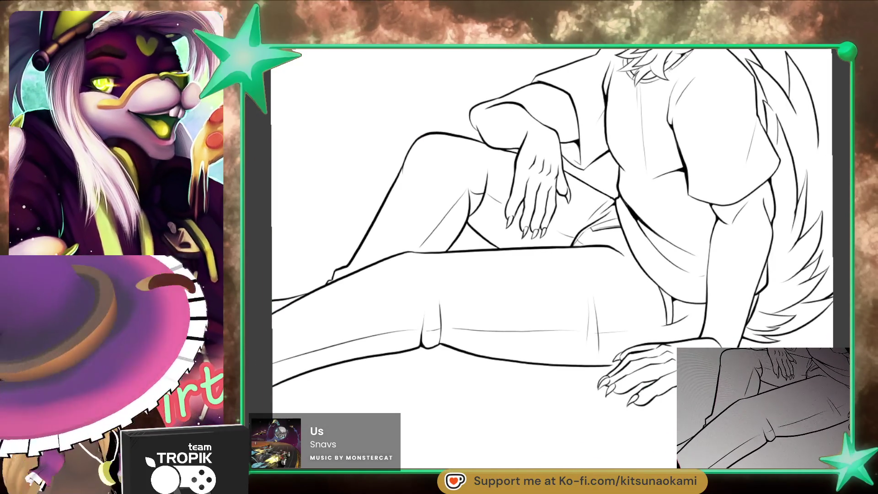
pyautogui.scroll(2, 686, 309)
pyautogui.scroll(2, 582, 318)
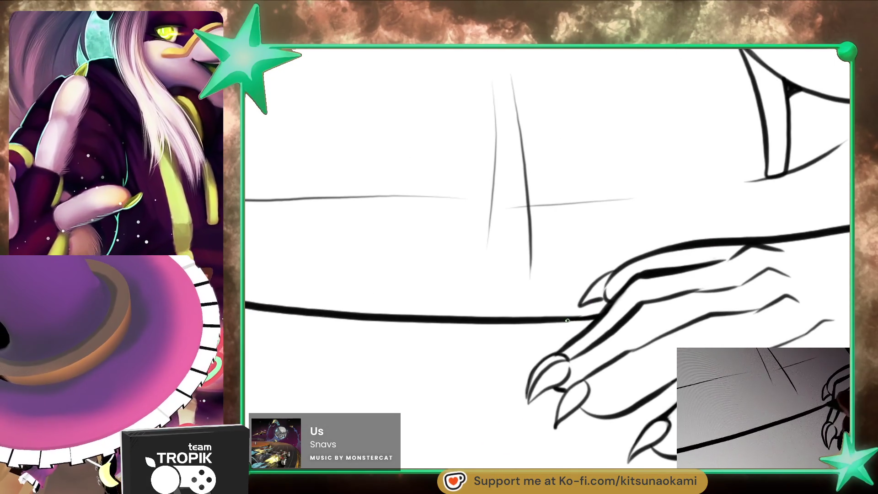
pyautogui.scroll(-5, 589, 332)
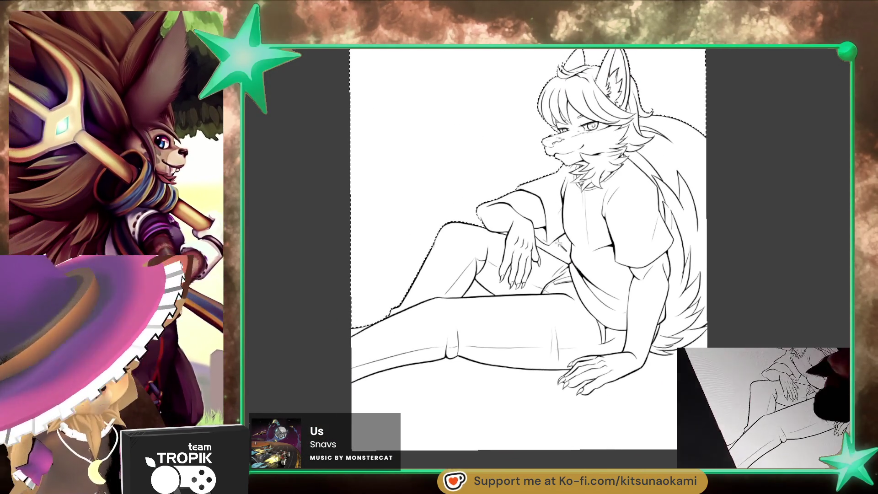
pyautogui.click(507, 287)
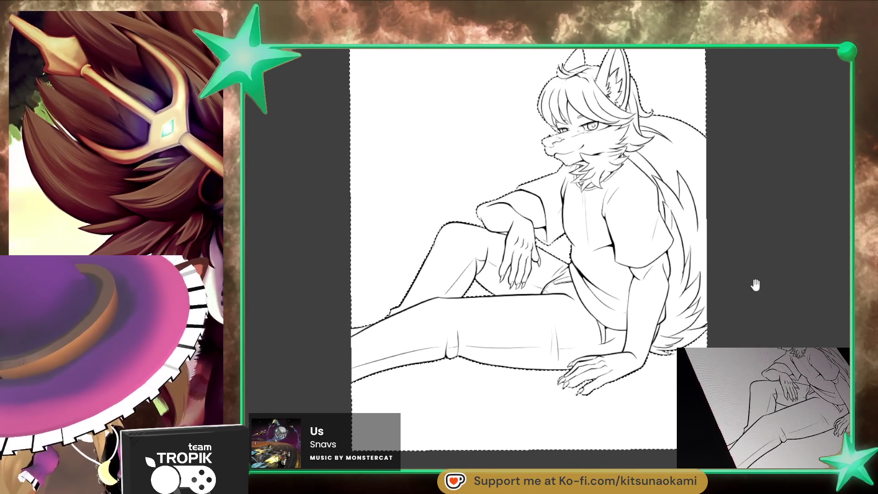
pyautogui.scroll(4, 609, 195)
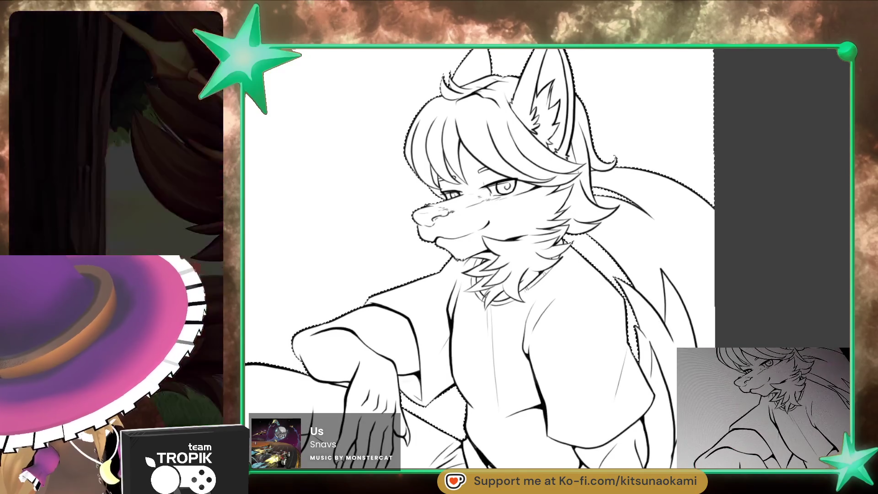
pyautogui.scroll(-5, 525, 259)
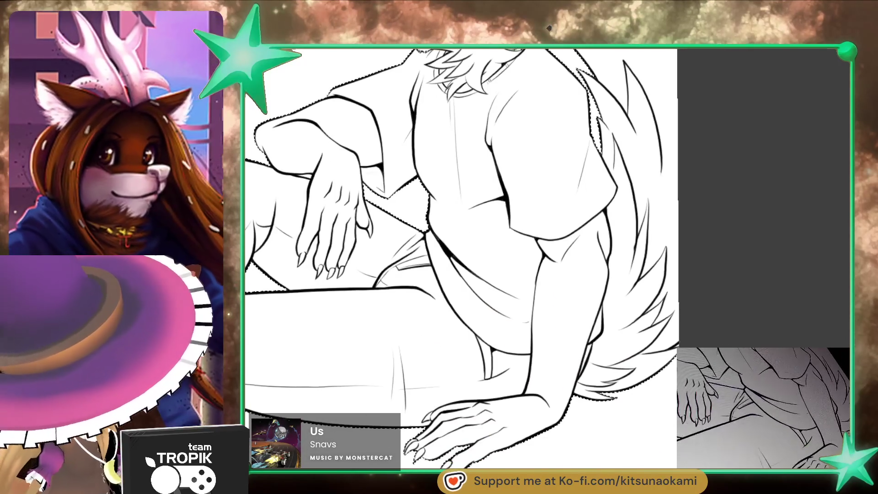
pyautogui.scroll(5, 665, 293)
pyautogui.scroll(-2, 661, 291)
pyautogui.scroll(-2, 633, 377)
pyautogui.scroll(-2, 652, 382)
pyautogui.scroll(-1, 655, 398)
pyautogui.scroll(-1, 660, 412)
pyautogui.scroll(-1, 659, 411)
pyautogui.scroll(-1, 660, 411)
pyautogui.scroll(-1, 660, 412)
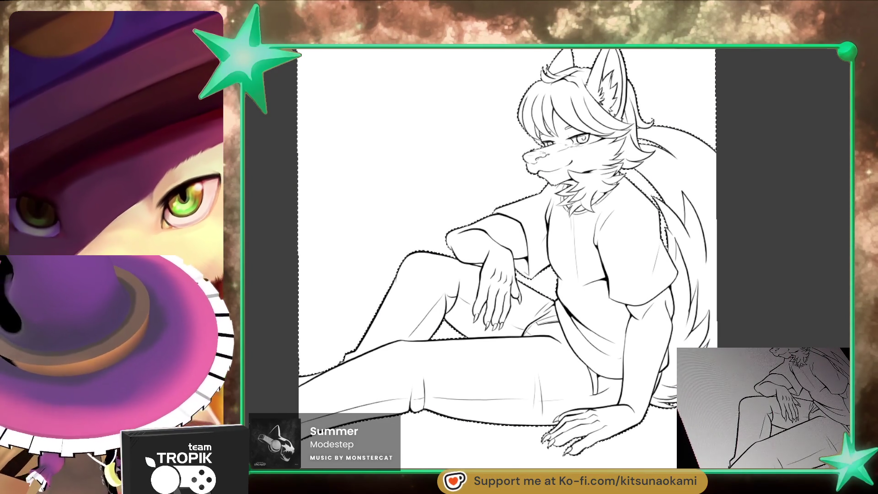
pyautogui.hotkey('ctrl', 'd')
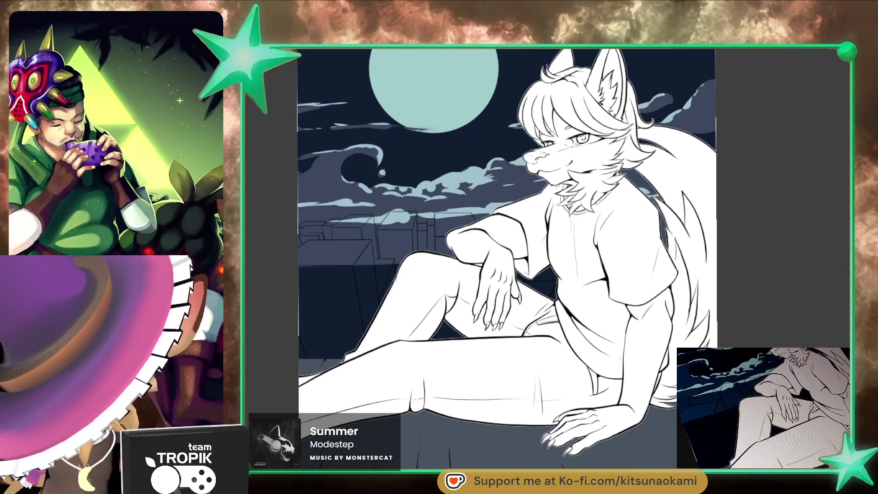
pyautogui.scroll(-3, 507, 259)
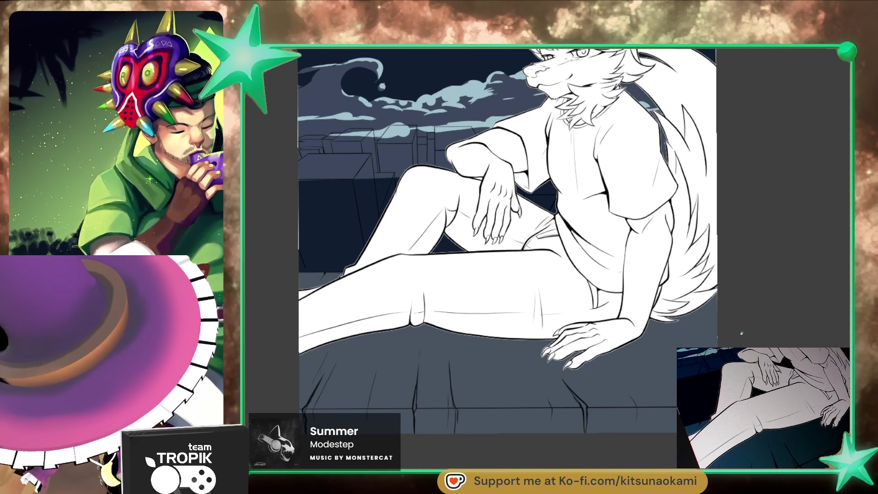
pyautogui.scroll(-3, 658, 335)
pyautogui.scroll(5, 657, 334)
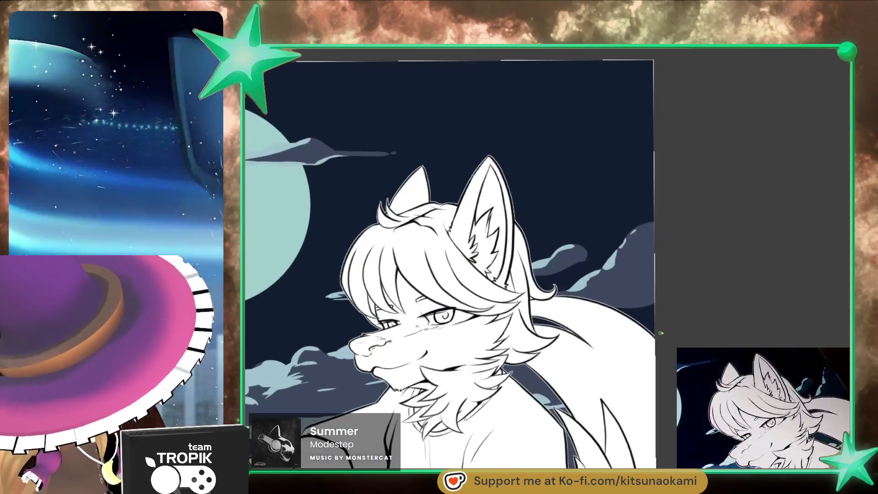
pyautogui.scroll(-2, 719, 164)
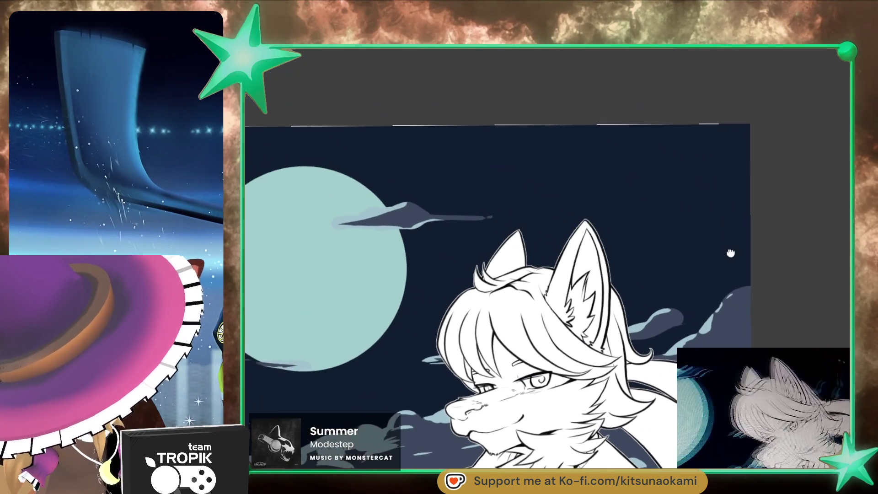
pyautogui.scroll(-2, 718, 165)
pyautogui.scroll(-2, 700, 161)
pyautogui.scroll(-1, 683, 165)
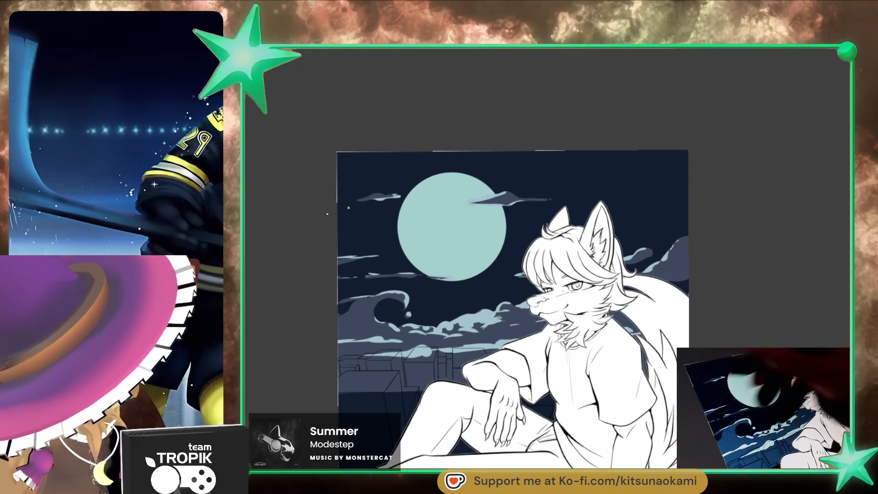
pyautogui.scroll(-3, 538, 261)
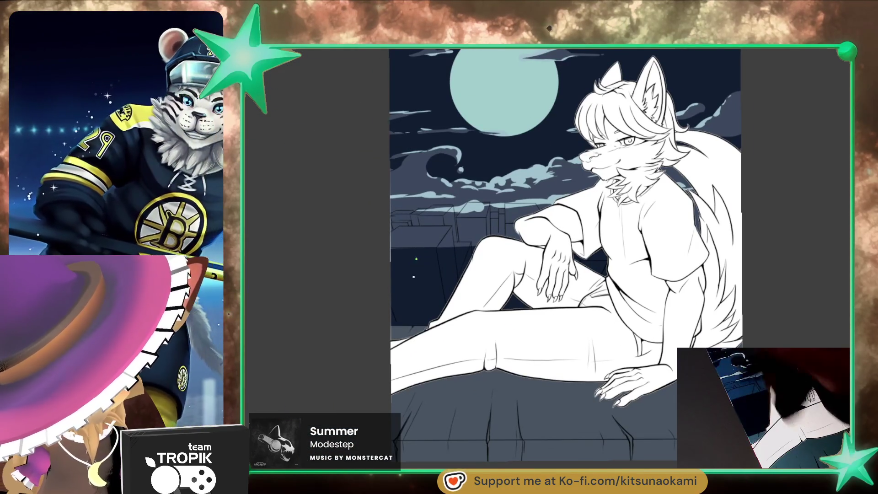
pyautogui.scroll(1, 485, 256)
pyautogui.scroll(3, 507, 275)
pyautogui.scroll(2, 540, 310)
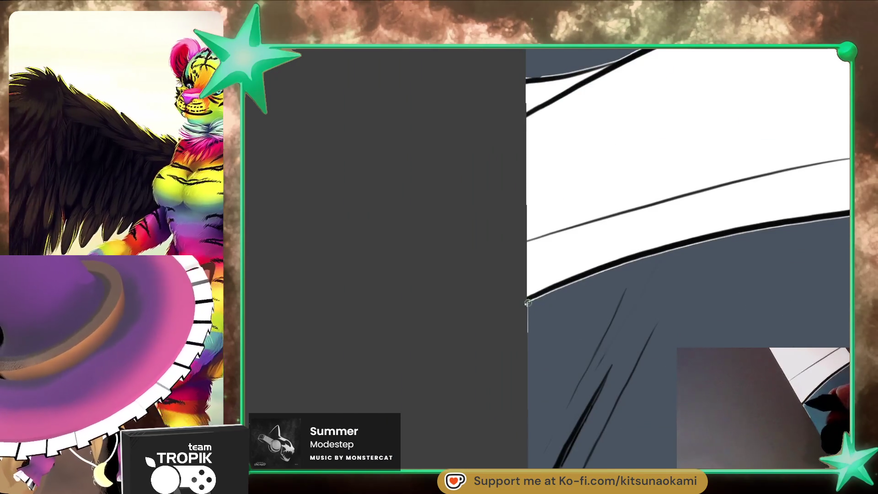
pyautogui.scroll(-2, 579, 314)
pyautogui.scroll(-3, 555, 416)
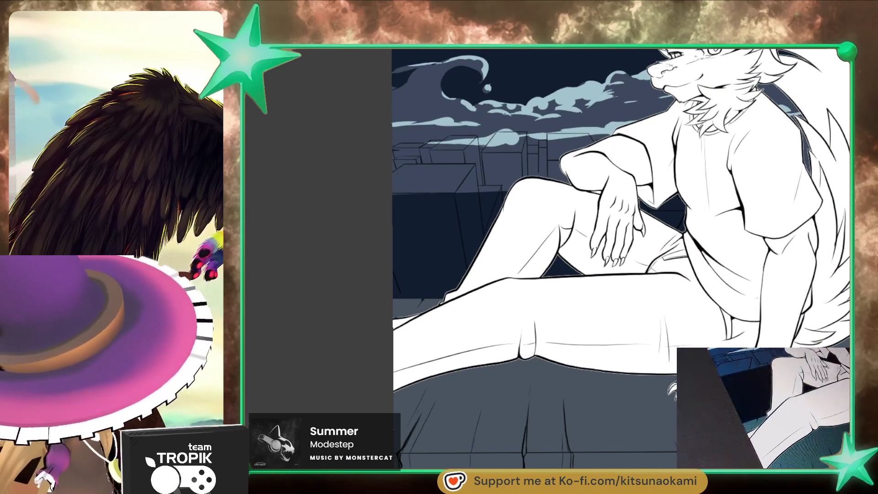
pyautogui.moveTo(327, 190); pyautogui.dragTo(258, 231)
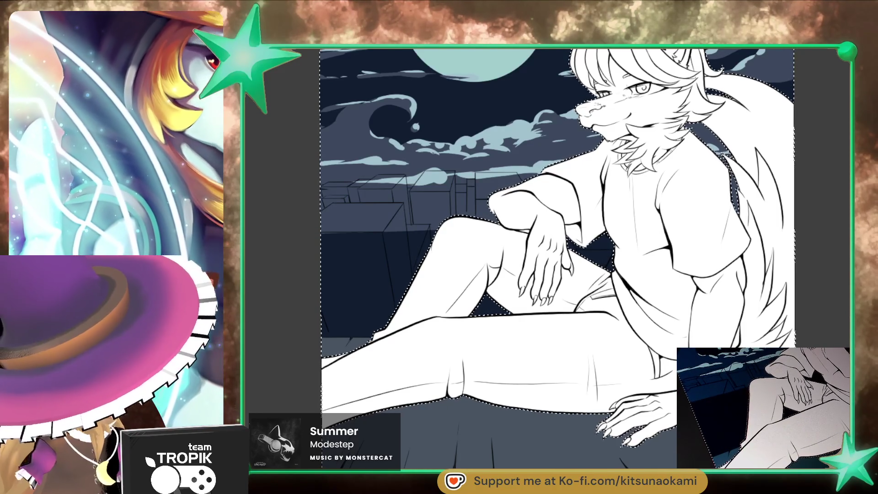
pyautogui.hotkey('ctrl', 'd')
pyautogui.moveTo(660, 357); pyautogui.dragTo(657, 429)
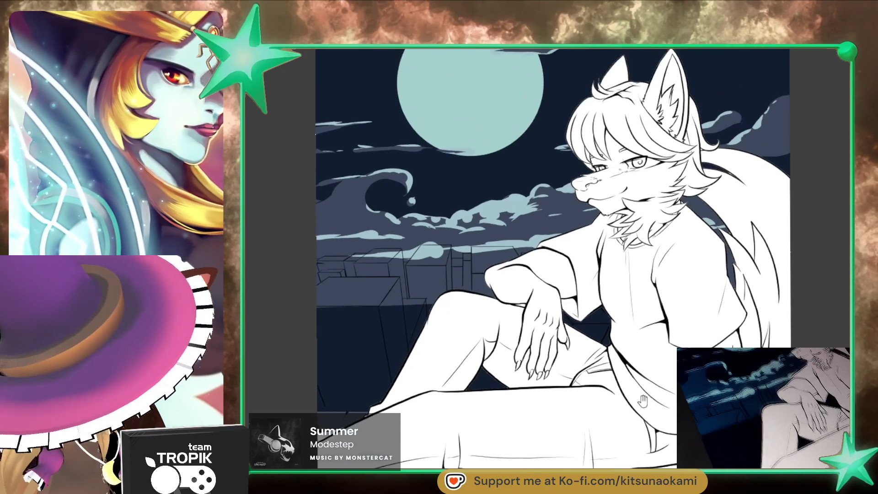
pyautogui.moveTo(597, 256); pyautogui.dragTo(579, 292)
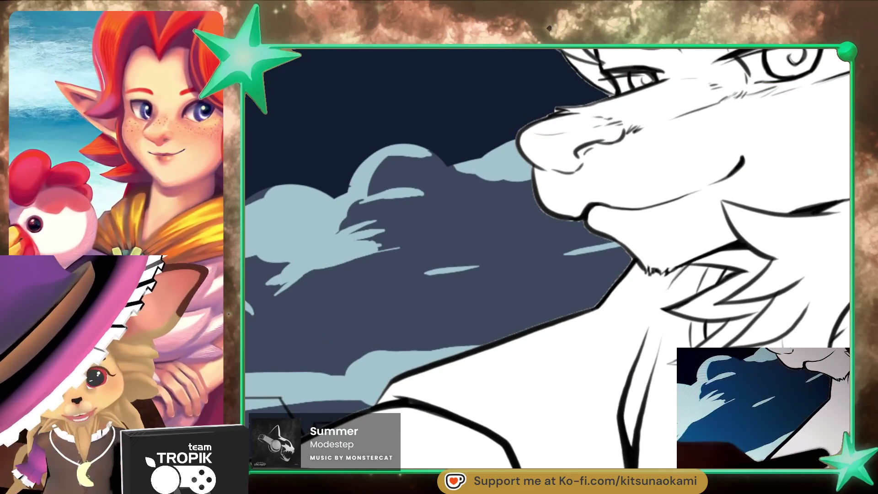
pyautogui.click(332, 213)
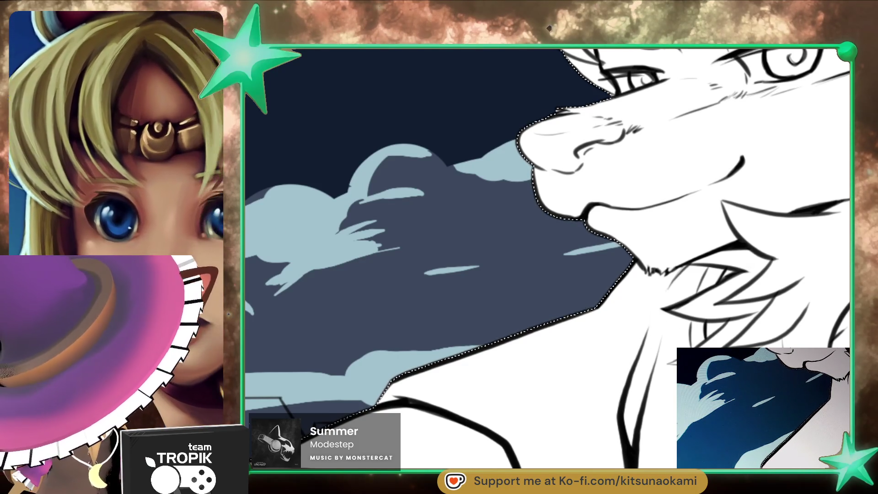
pyautogui.hotkey('ctrl', 'd')
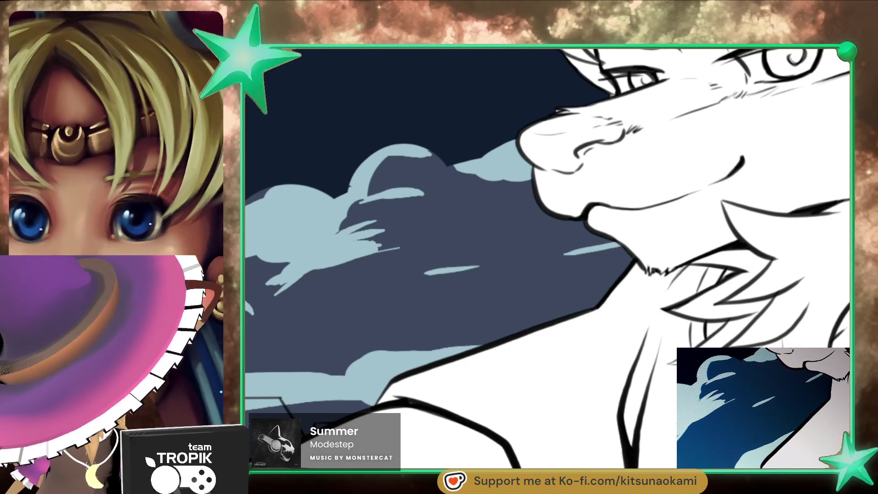
pyautogui.scroll(3, 674, 343)
pyautogui.scroll(3, 549, 275)
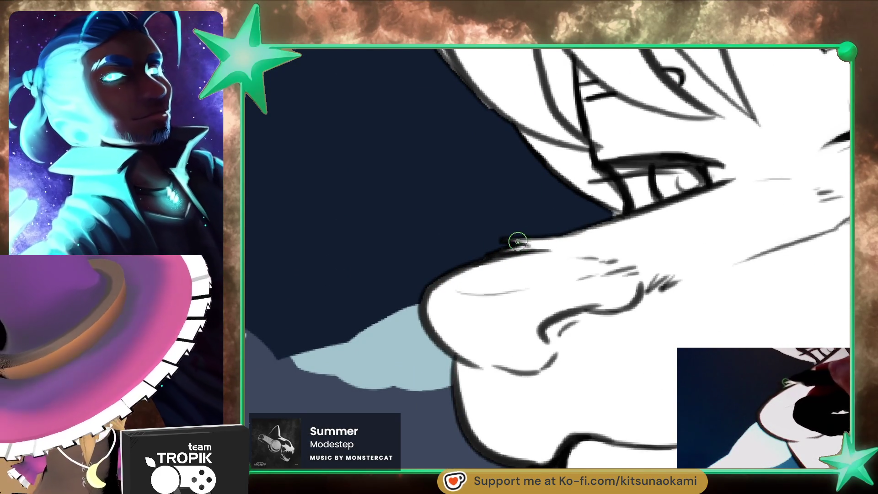
pyautogui.moveTo(536, 245)
pyautogui.mouseDown()
pyautogui.moveTo(523, 362)
pyautogui.moveTo(360, 296)
pyautogui.mouseUp()
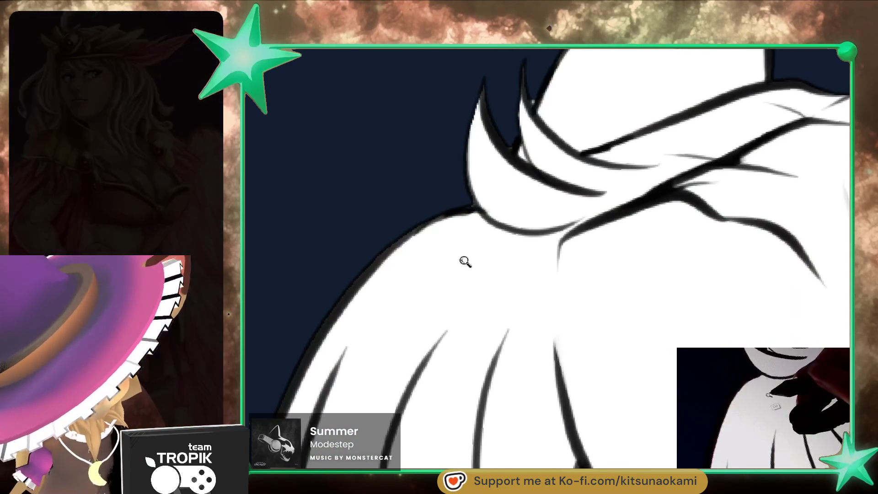
pyautogui.moveTo(392, 332)
pyautogui.mouseDown()
pyautogui.moveTo(474, 276)
pyautogui.moveTo(396, 302)
pyautogui.mouseUp()
pyautogui.scroll(-5, 381, 287)
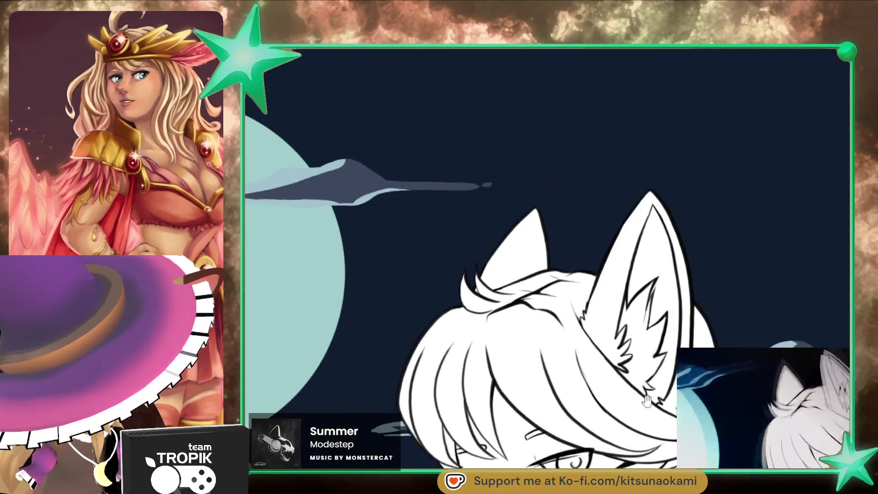
pyautogui.scroll(3, 479, 151)
pyautogui.scroll(3, 479, 151)
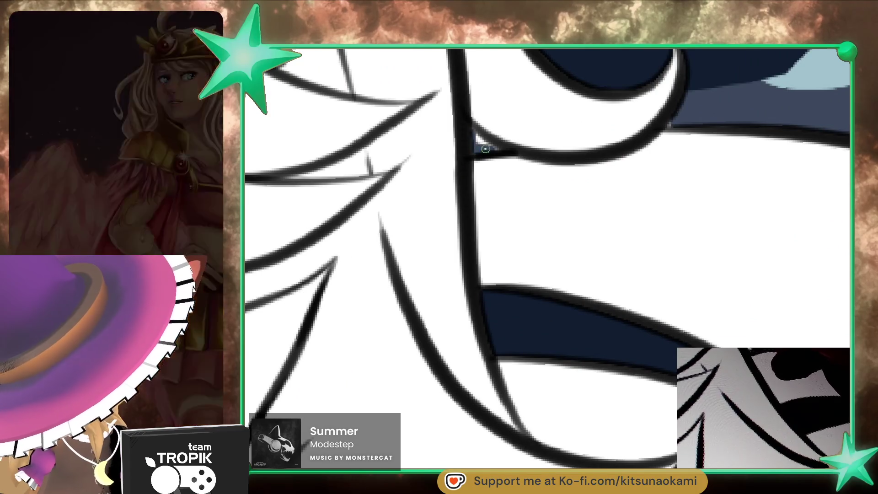
pyautogui.moveTo(671, 362)
pyautogui.mouseDown()
pyautogui.moveTo(555, 235)
pyautogui.moveTo(528, 231)
pyautogui.mouseUp()
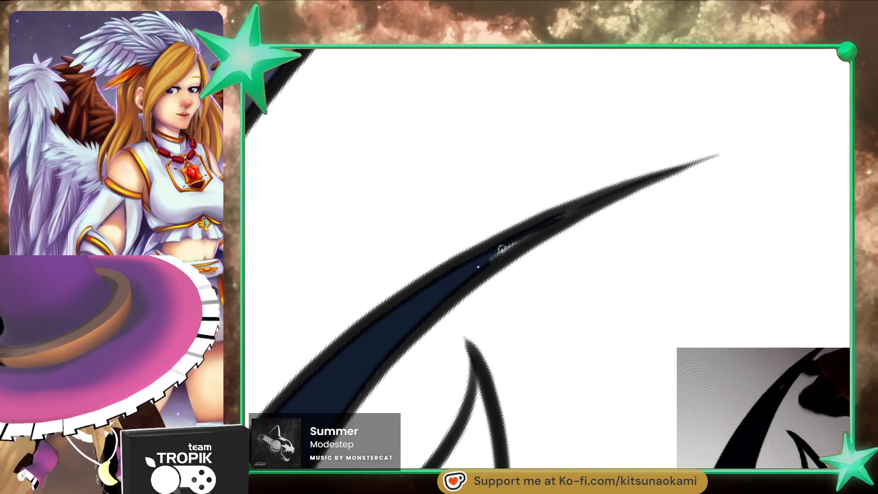
pyautogui.scroll(-5, 492, 259)
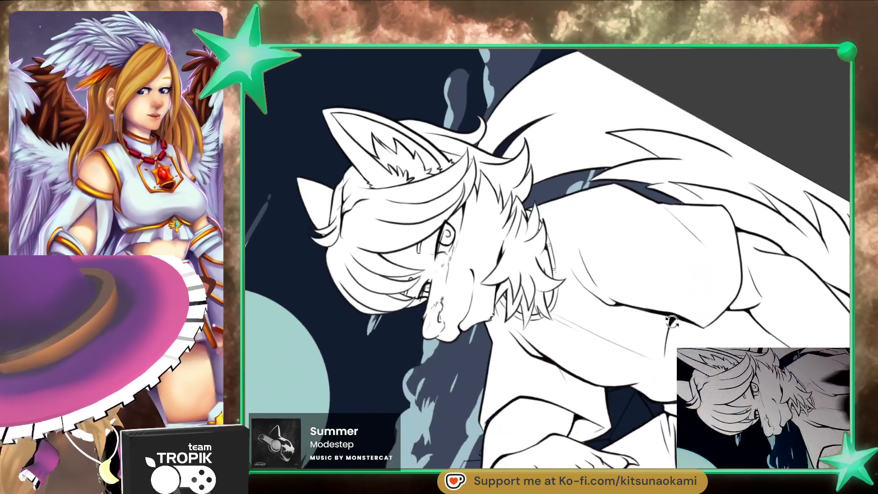
pyautogui.scroll(5, 694, 302)
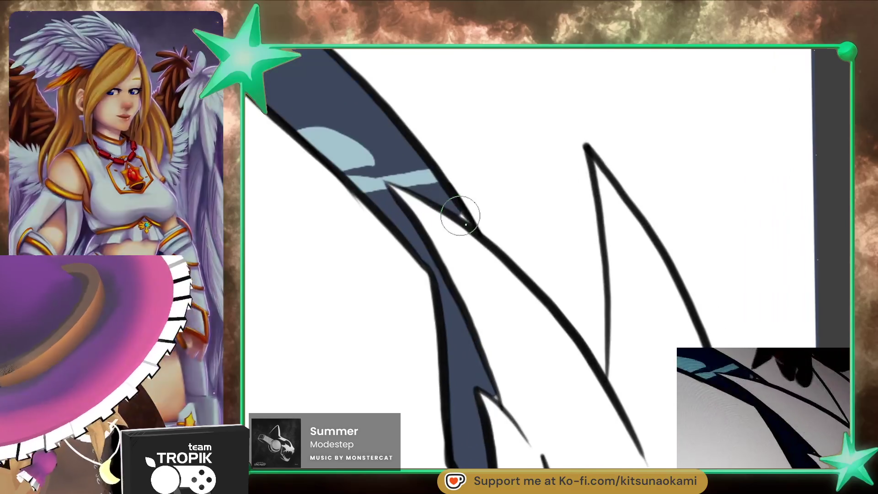
pyautogui.scroll(3, 390, 294)
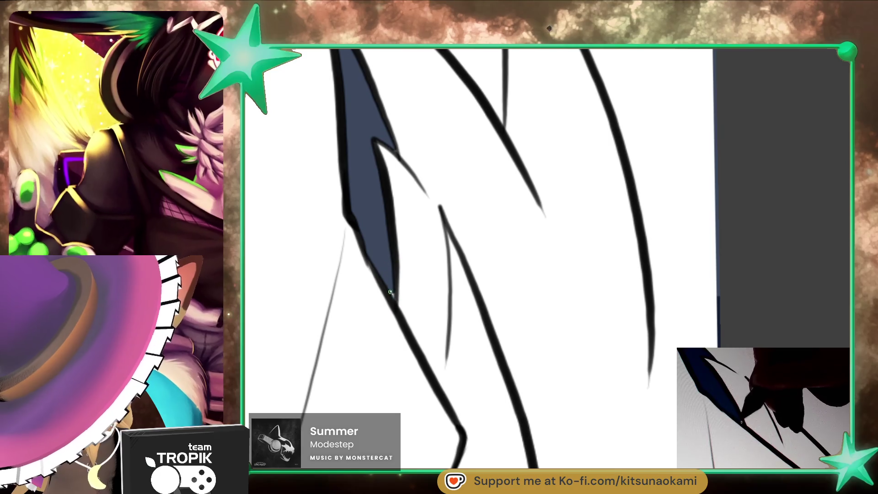
pyautogui.scroll(-3, 394, 292)
pyautogui.moveTo(480, 411); pyautogui.dragTo(480, 116)
pyautogui.scroll(1, 480, 217)
pyautogui.scroll(3, 471, 216)
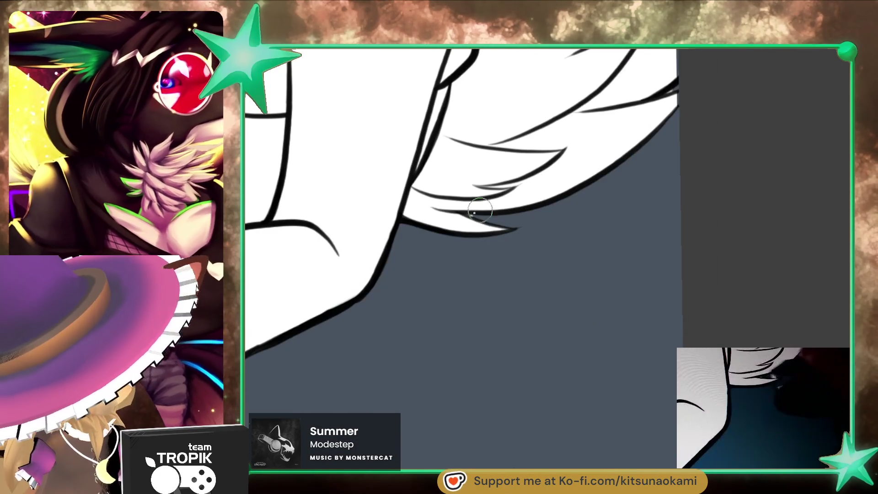
pyautogui.scroll(2, 553, 218)
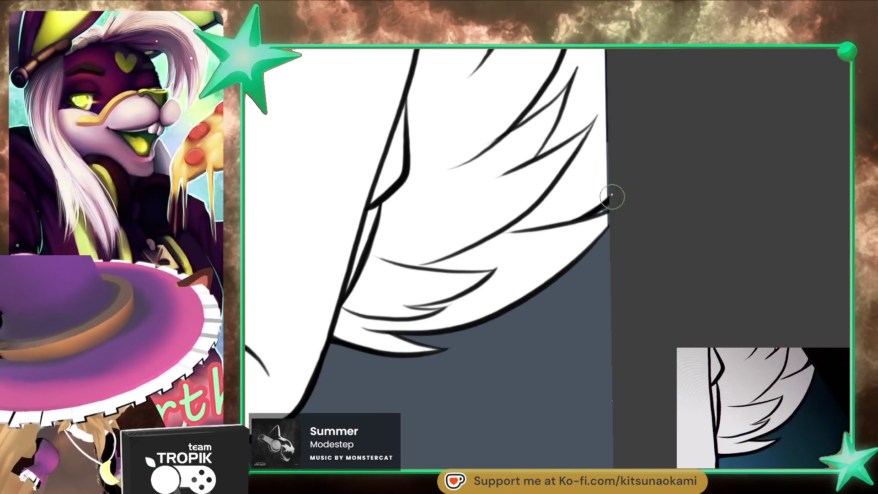
pyautogui.scroll(1, 592, 237)
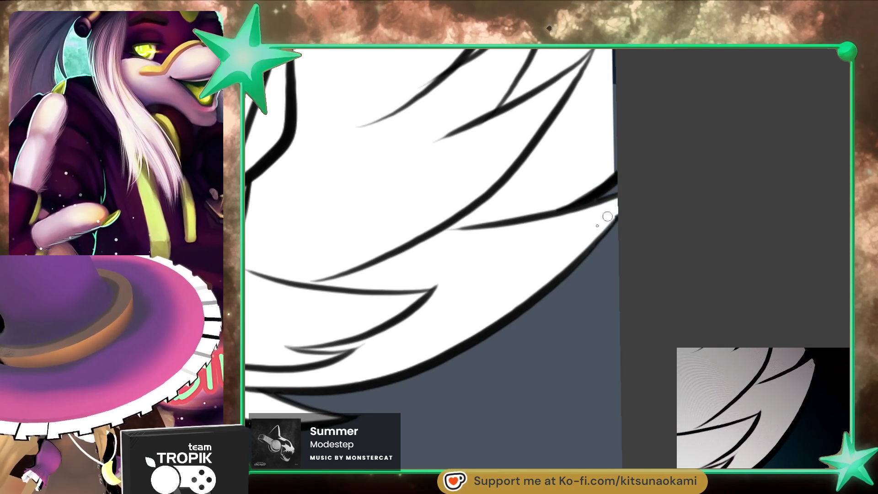
pyautogui.scroll(2, 522, 295)
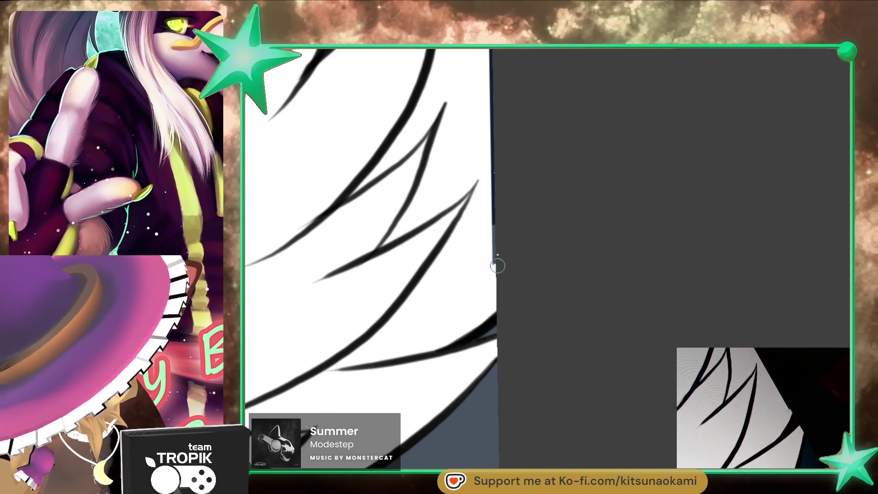
pyautogui.moveTo(504, 181); pyautogui.dragTo(485, 338)
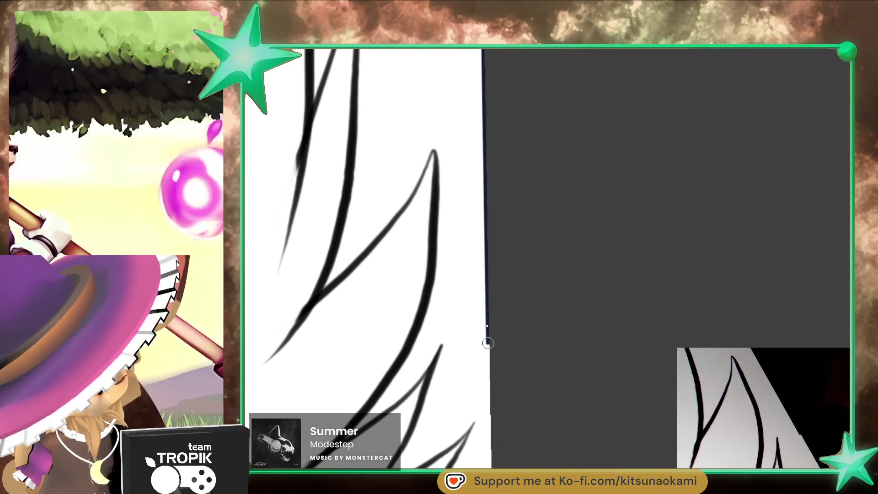
pyautogui.moveTo(478, 148); pyautogui.dragTo(477, 447)
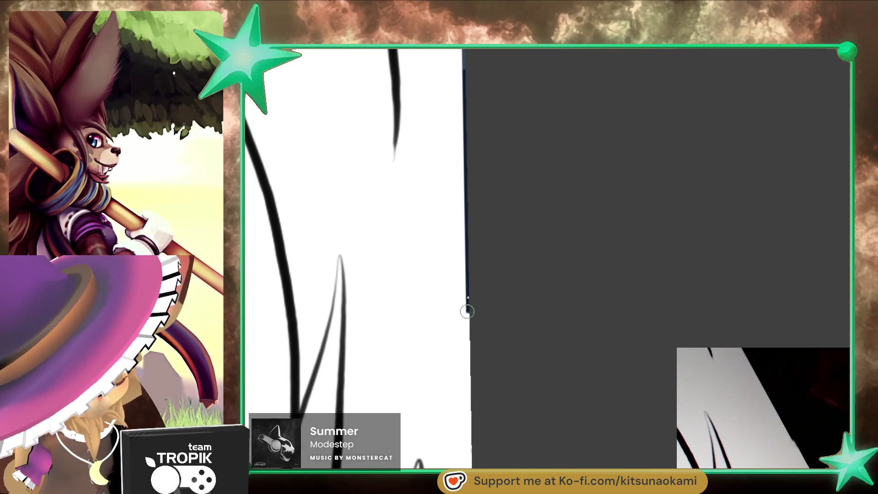
pyautogui.moveTo(486, 130); pyautogui.dragTo(487, 454)
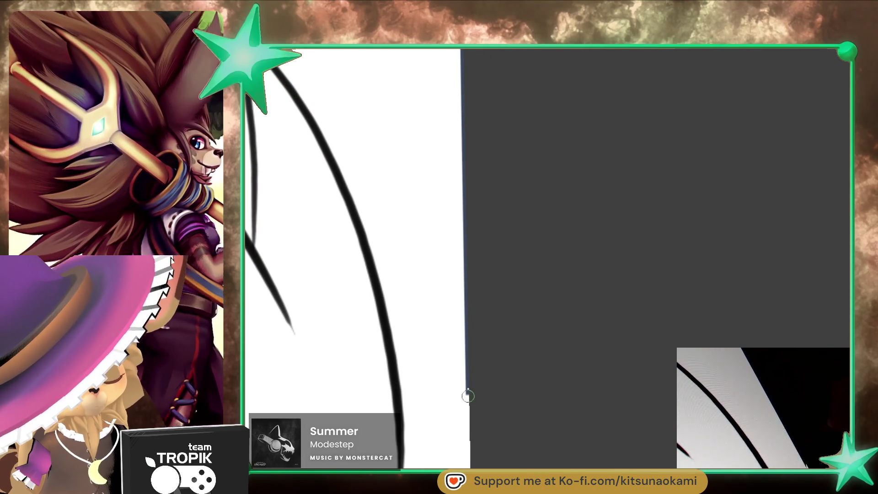
pyautogui.moveTo(470, 75)
pyautogui.mouseDown()
pyautogui.moveTo(490, 436)
pyautogui.moveTo(481, 450)
pyautogui.mouseUp()
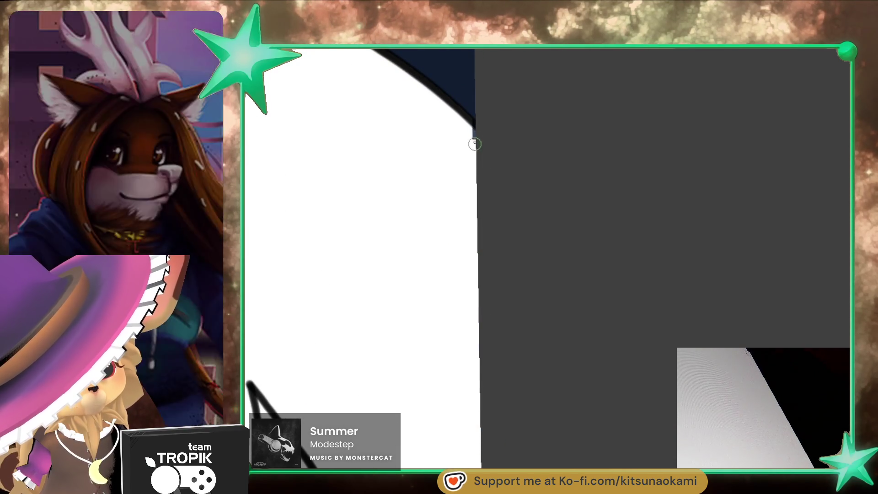
pyautogui.hotkey('ctrl', '0')
pyautogui.scroll(3, 641, 317)
pyautogui.scroll(3, 640, 317)
pyautogui.scroll(3, 499, 202)
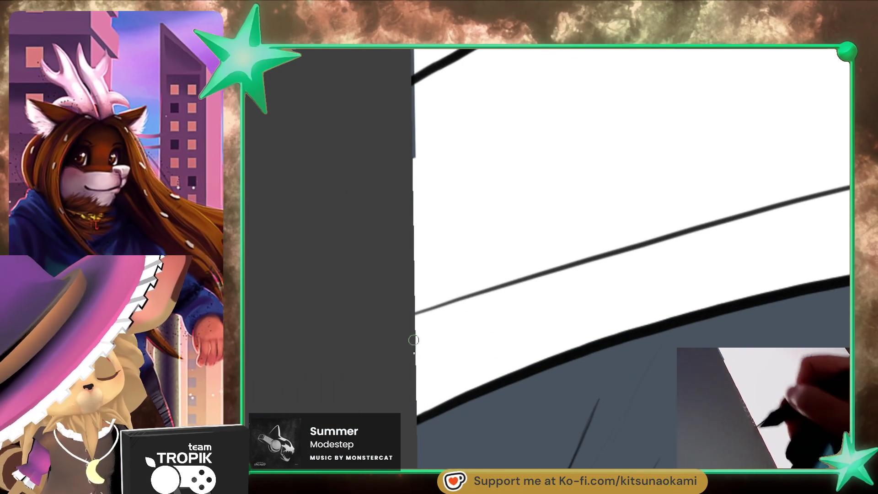
# - Paint over the small dark gap where two outlines cross near the hand
pyautogui.moveTo(414, 75); pyautogui.dragTo(414, 459)
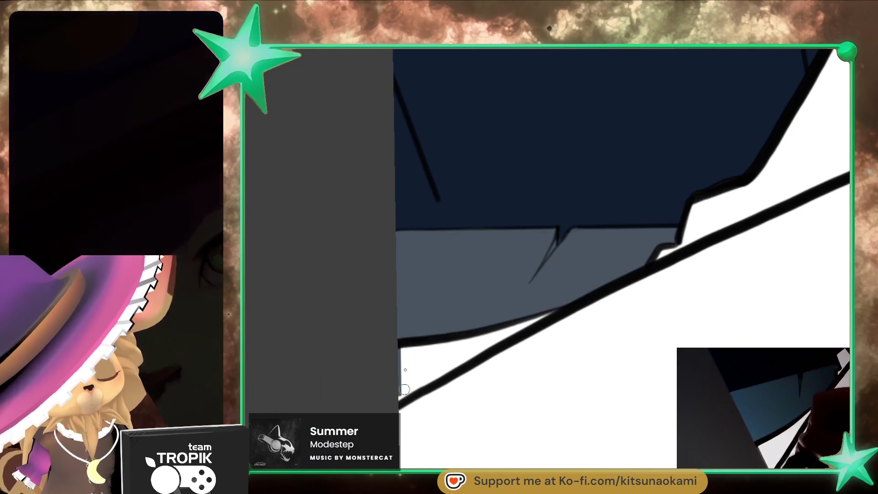
pyautogui.scroll(-5, 584, 382)
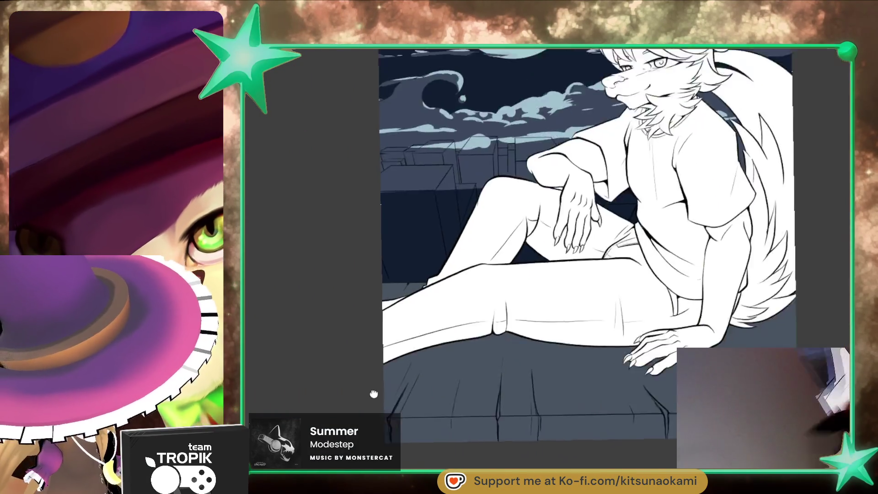
pyautogui.scroll(5, 675, 317)
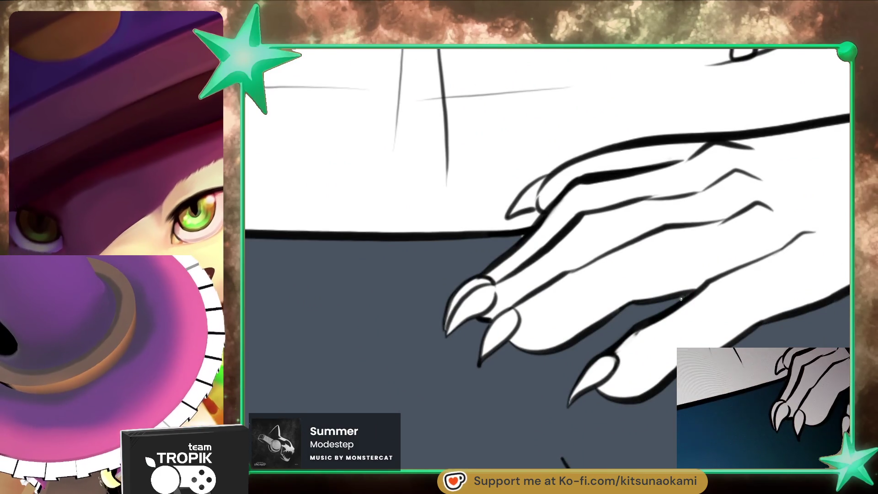
pyautogui.scroll(-4, 519, 238)
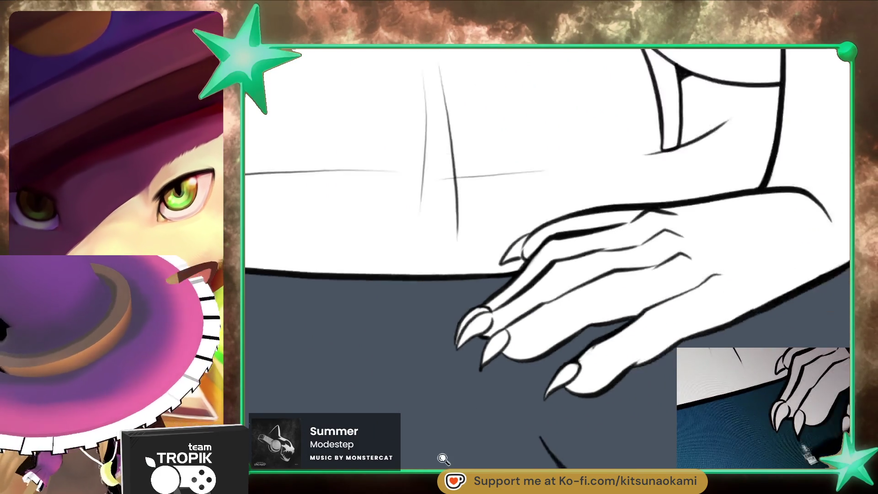
pyautogui.moveTo(494, 214); pyautogui.dragTo(571, 386)
pyautogui.scroll(3, 571, 386)
pyautogui.scroll(3, 521, 274)
pyautogui.scroll(2, 519, 245)
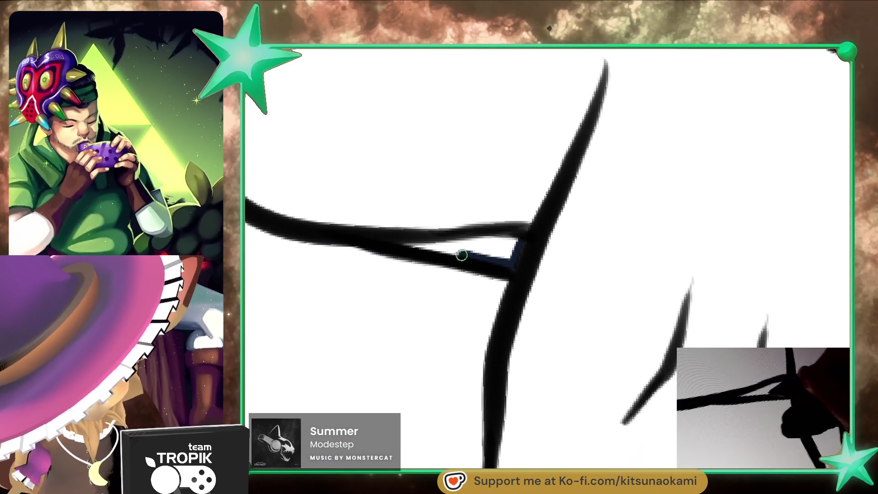
pyautogui.moveTo(465, 256); pyautogui.dragTo(409, 247)
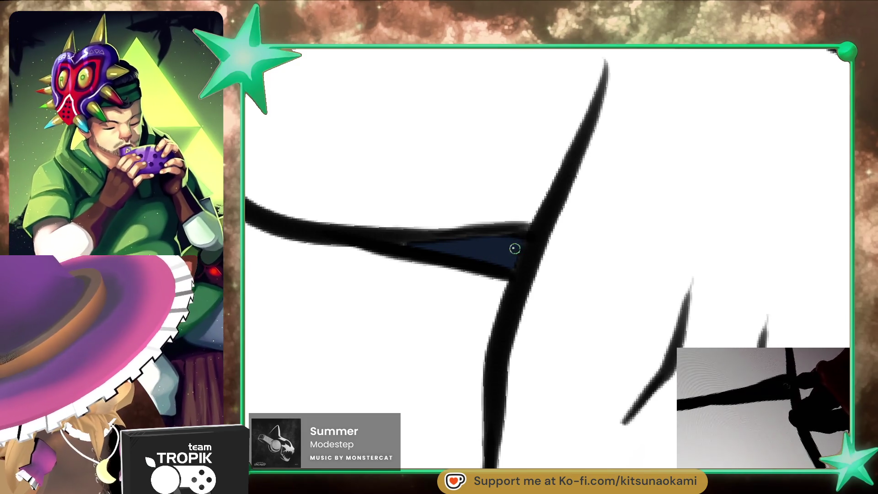
pyautogui.scroll(-3, 402, 244)
pyautogui.scroll(-1, 402, 244)
# - Pan across the figure, sky and moon to review the whole canvas
pyautogui.moveTo(595, 188); pyautogui.dragTo(585, 186)
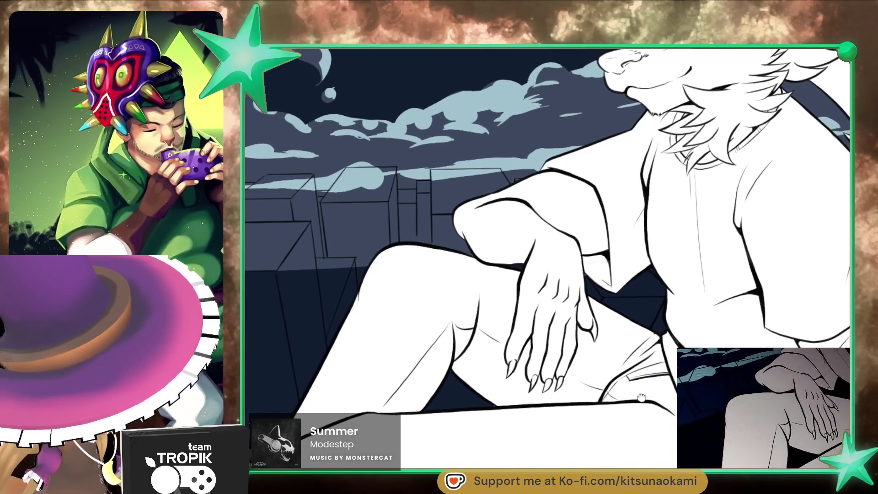
pyautogui.scroll(3, 585, 186)
pyautogui.scroll(-2, 523, 152)
pyautogui.scroll(-2, 523, 152)
pyautogui.moveTo(613, 352)
pyautogui.mouseDown()
pyautogui.moveTo(634, 411)
pyautogui.moveTo(551, 452)
pyautogui.mouseUp()
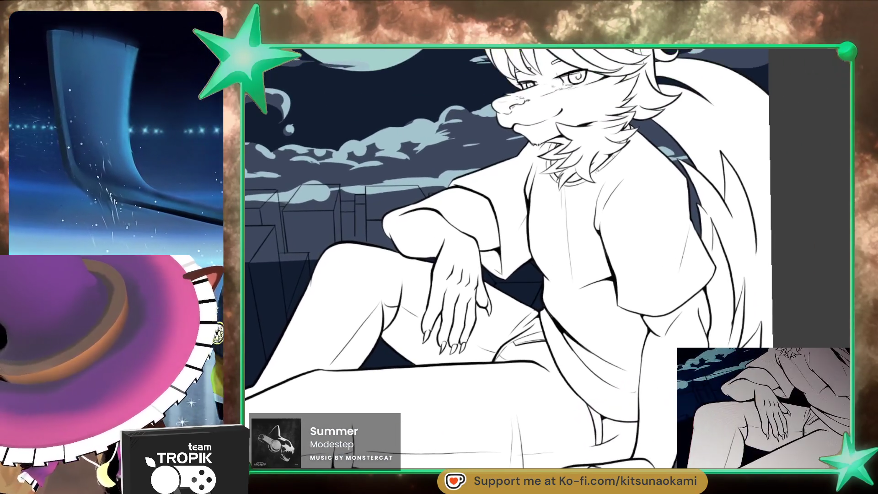
pyautogui.moveTo(700, 288); pyautogui.dragTo(667, 393)
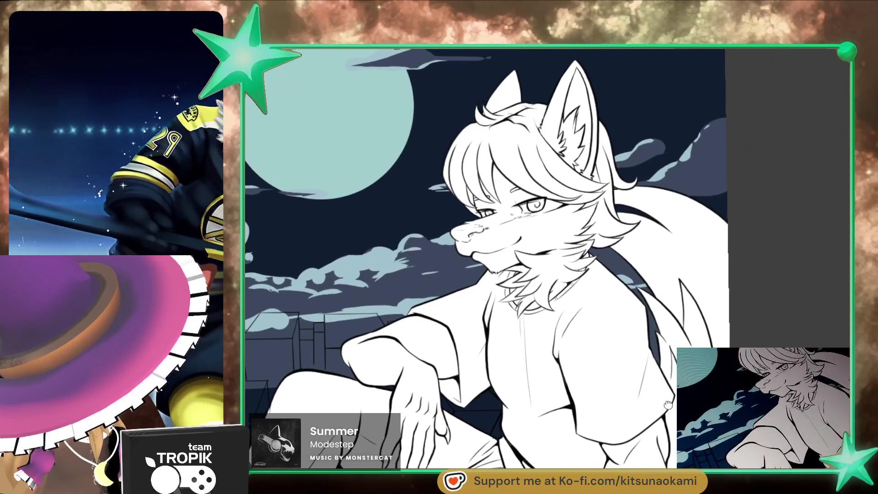
pyautogui.scroll(1, 506, 105)
pyautogui.scroll(4, 506, 104)
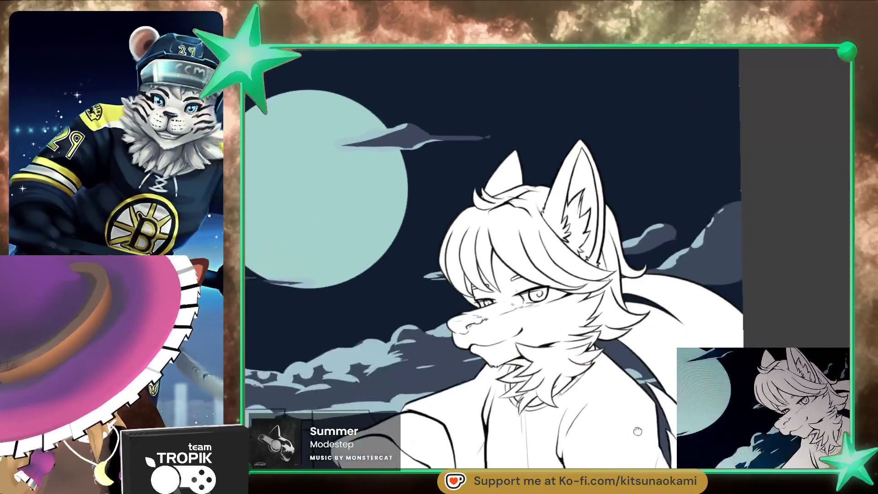
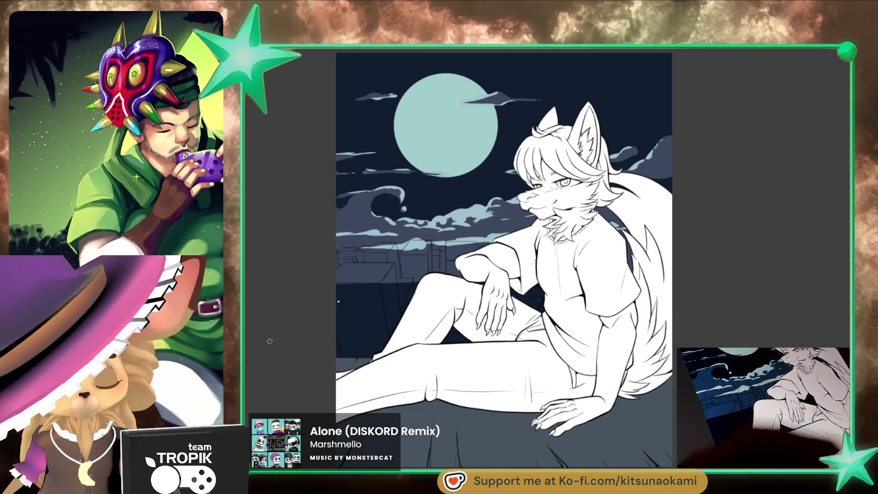
pyautogui.scroll(5, 711, 266)
pyautogui.hscroll(-1, 710, 266)
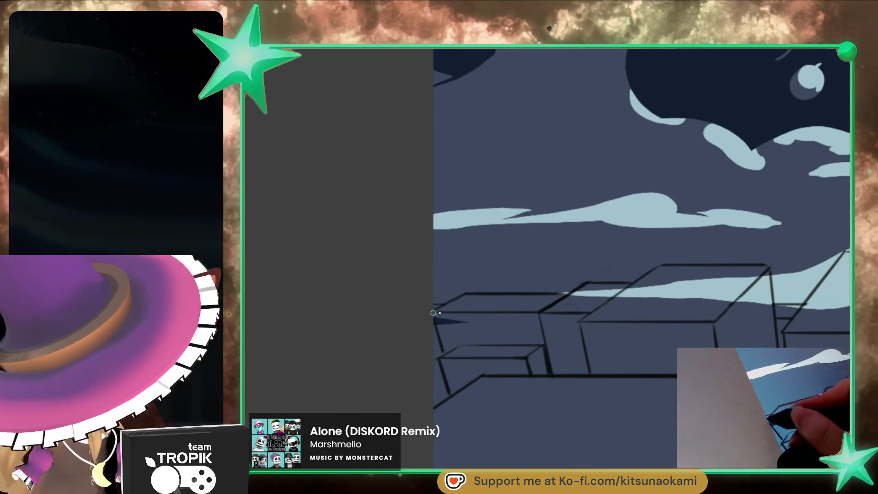
# - Highlight the nearer rooftop edges and the right building's top face in light blue
pyautogui.moveTo(439, 308)
pyautogui.mouseDown()
pyautogui.moveTo(585, 295)
pyautogui.moveTo(679, 308)
pyautogui.mouseUp()
pyautogui.hscroll(5, 539, 332)
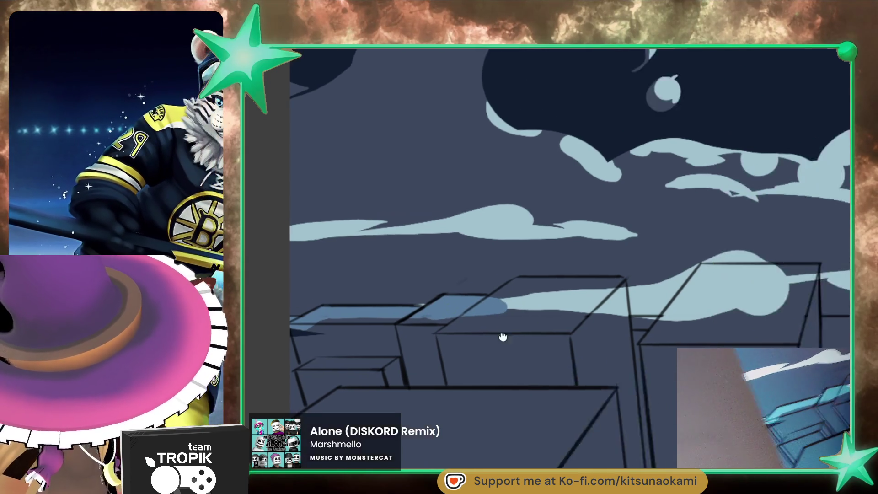
pyautogui.moveTo(450, 306); pyautogui.dragTo(504, 291)
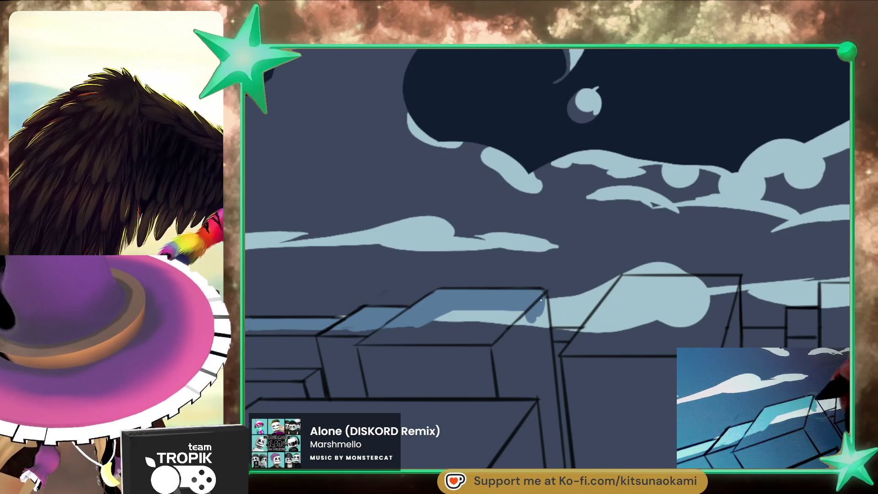
pyautogui.moveTo(544, 294); pyautogui.dragTo(542, 373)
pyautogui.moveTo(553, 337)
pyautogui.mouseDown()
pyautogui.moveTo(591, 339)
pyautogui.moveTo(620, 293)
pyautogui.mouseUp()
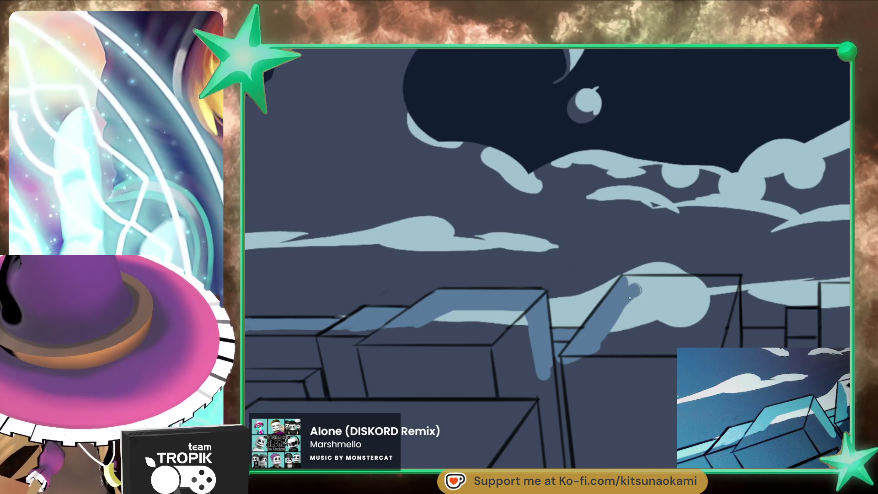
pyautogui.moveTo(626, 281)
pyautogui.mouseDown()
pyautogui.moveTo(736, 284)
pyautogui.moveTo(735, 340)
pyautogui.mouseUp()
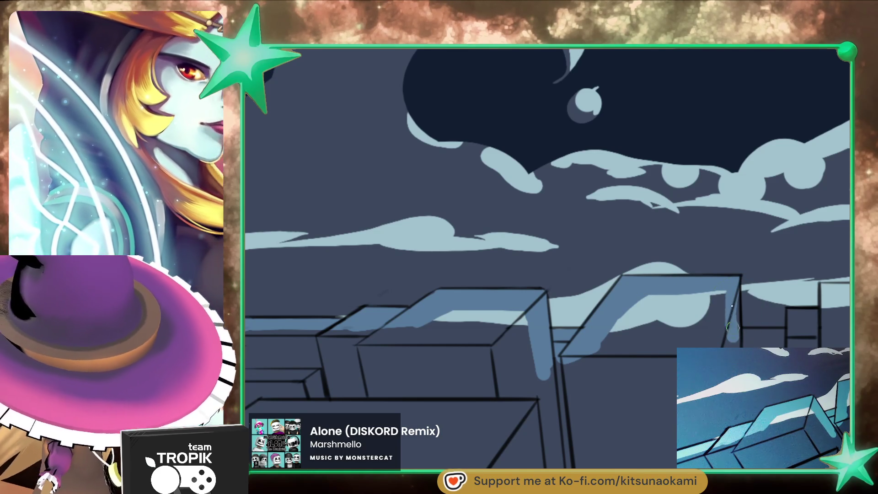
pyautogui.moveTo(735, 291)
pyautogui.mouseDown()
pyautogui.moveTo(687, 325)
pyautogui.moveTo(493, 331)
pyautogui.moveTo(537, 351)
pyautogui.moveTo(588, 317)
pyautogui.moveTo(576, 310)
pyautogui.moveTo(621, 306)
pyautogui.moveTo(714, 321)
pyautogui.moveTo(621, 330)
pyautogui.moveTo(744, 326)
pyautogui.mouseUp()
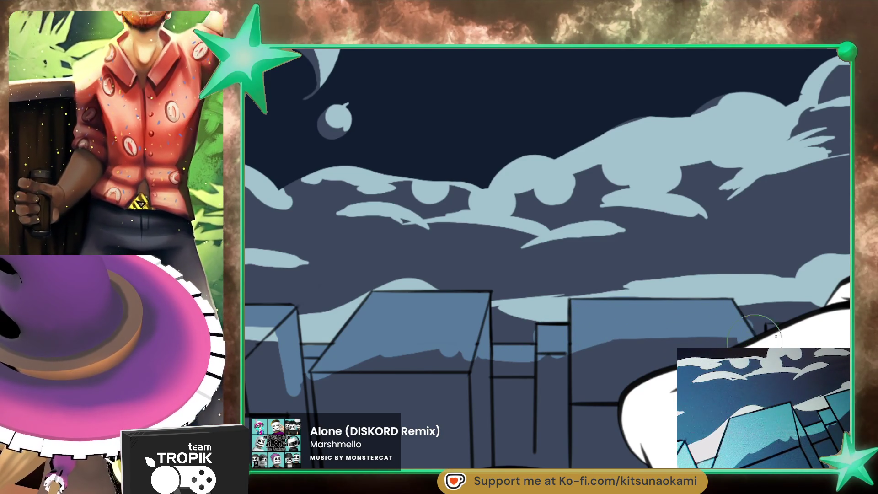
# - Lighten the building bottoms, then highlight the distant building tops with a smaller brush
pyautogui.moveTo(772, 329)
pyautogui.mouseDown()
pyautogui.moveTo(728, 343)
pyautogui.moveTo(461, 356)
pyautogui.mouseUp()
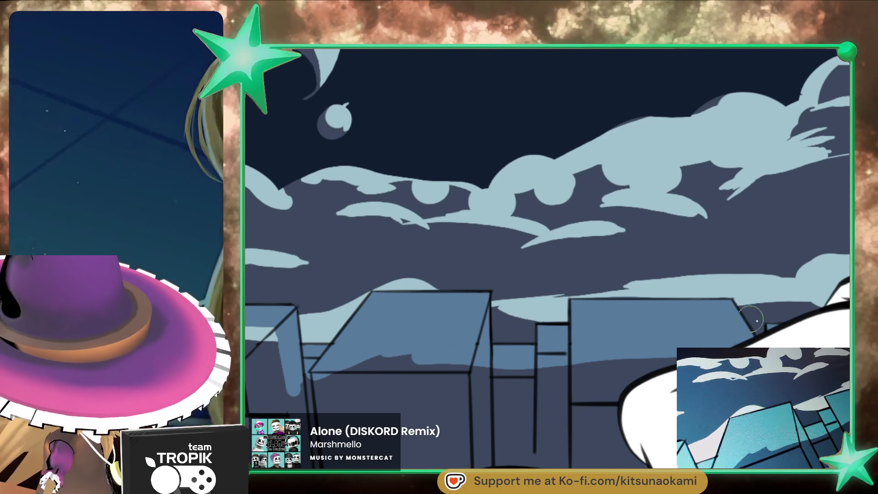
pyautogui.scroll(-3, 750, 313)
pyautogui.moveTo(750, 313)
pyautogui.mouseDown()
pyautogui.moveTo(655, 359)
pyautogui.moveTo(586, 322)
pyautogui.mouseUp()
pyautogui.scroll(2, 645, 291)
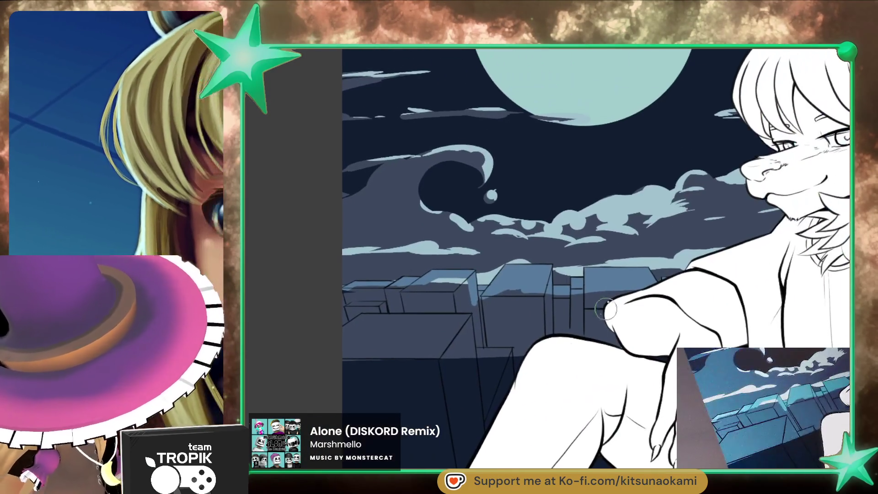
pyautogui.press('[')
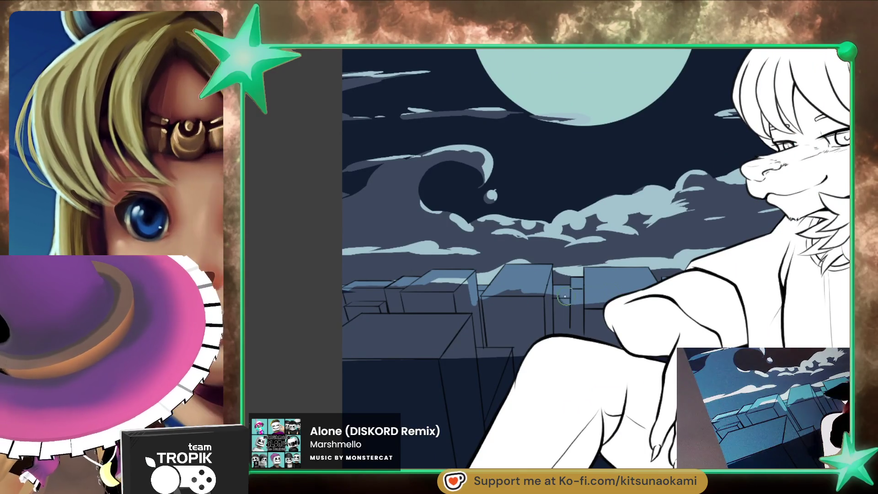
pyautogui.moveTo(525, 294)
pyautogui.mouseDown()
pyautogui.moveTo(347, 294)
pyautogui.moveTo(446, 282)
pyautogui.mouseUp()
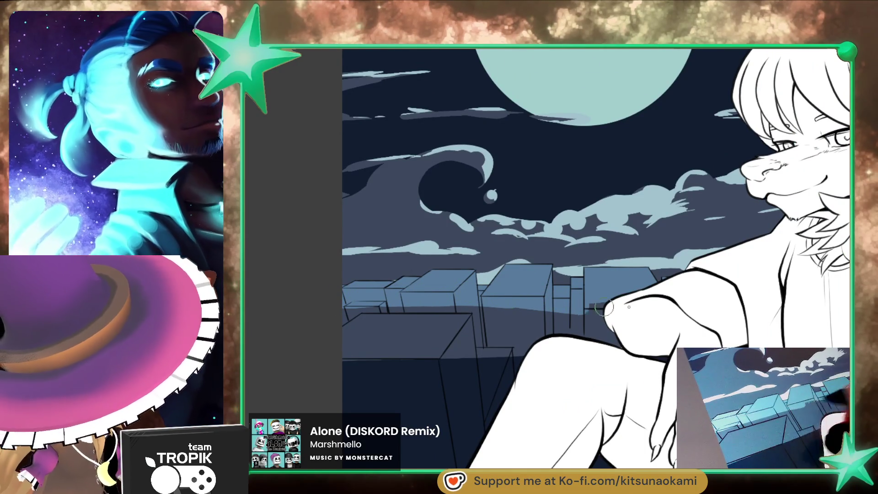
pyautogui.moveTo(447, 282); pyautogui.dragTo(610, 309)
pyautogui.scroll(-3, 614, 258)
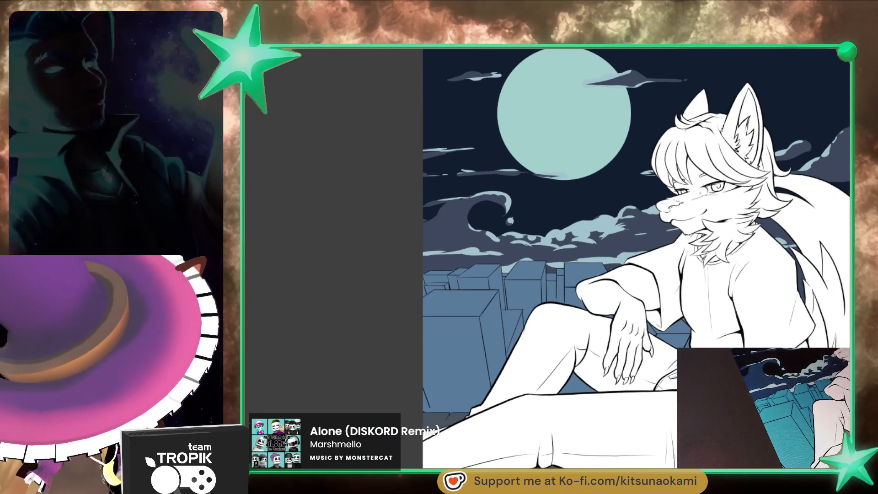
pyautogui.scroll(-3, 700, 381)
pyautogui.scroll(2, 707, 323)
pyautogui.scroll(1, 707, 323)
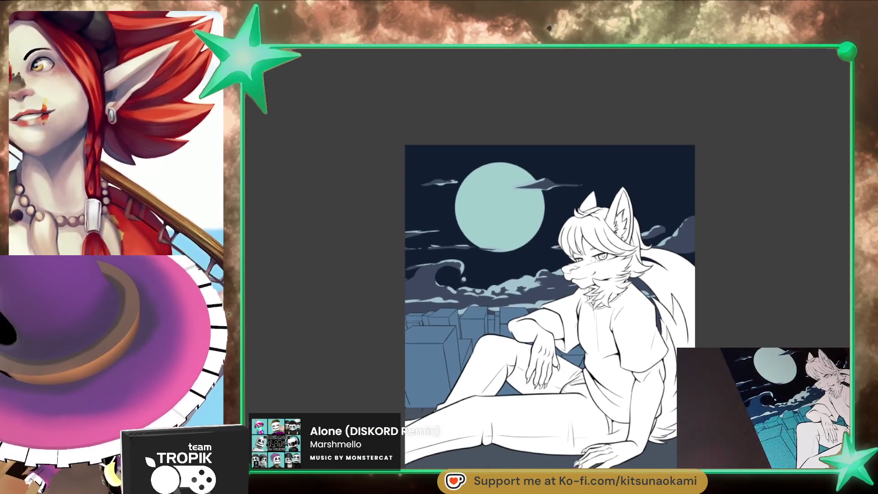
pyautogui.scroll(3, 706, 323)
pyautogui.scroll(1, 707, 322)
pyautogui.scroll(1, 707, 323)
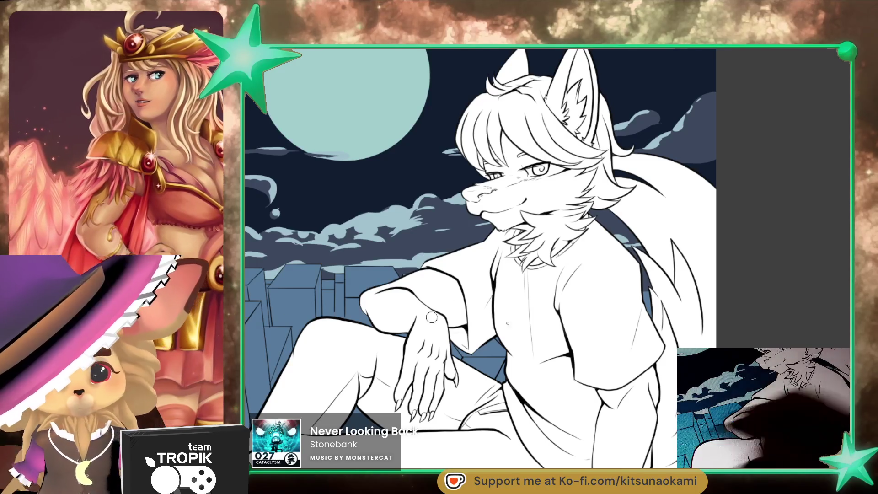
pyautogui.scroll(3, 604, 239)
pyautogui.scroll(3, 603, 239)
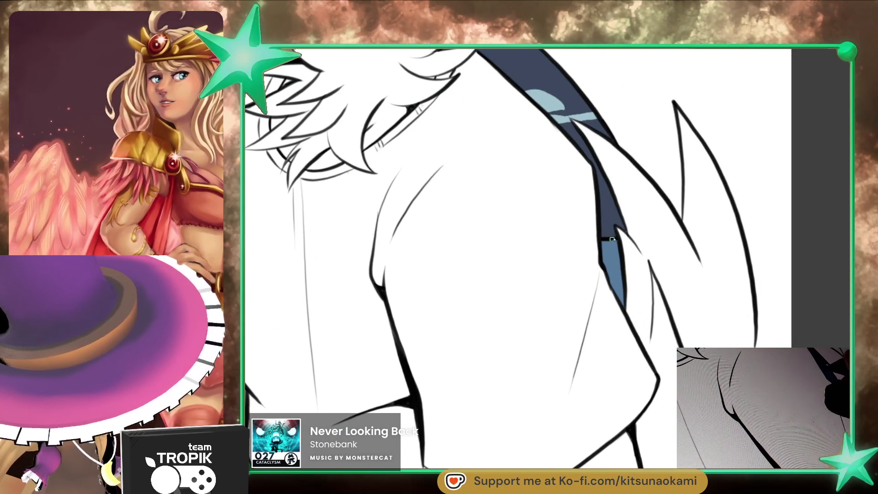
pyautogui.scroll(-5, 661, 403)
pyautogui.scroll(-2, 661, 403)
pyautogui.scroll(1, 661, 403)
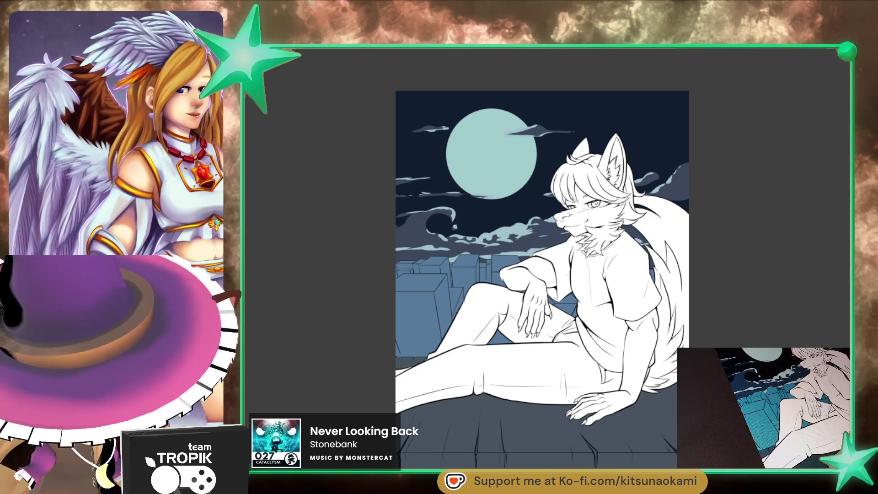
pyautogui.hscroll(1, 535, 275)
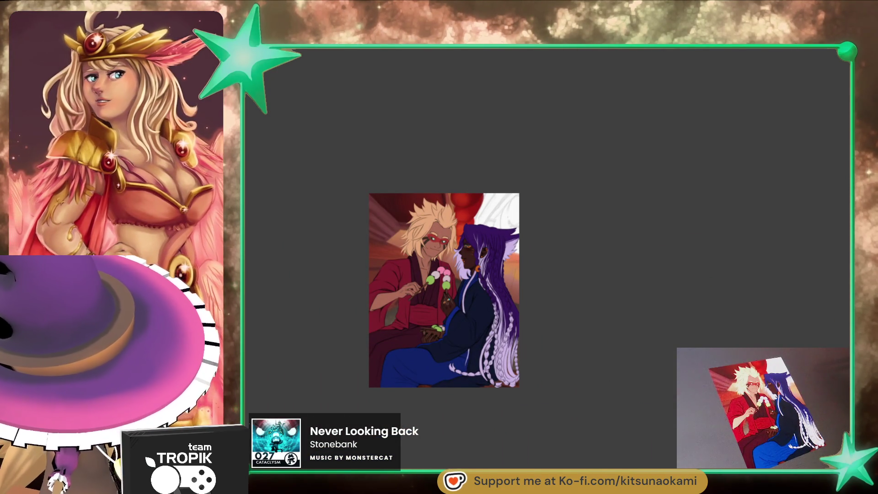
pyautogui.scroll(3, 479, 295)
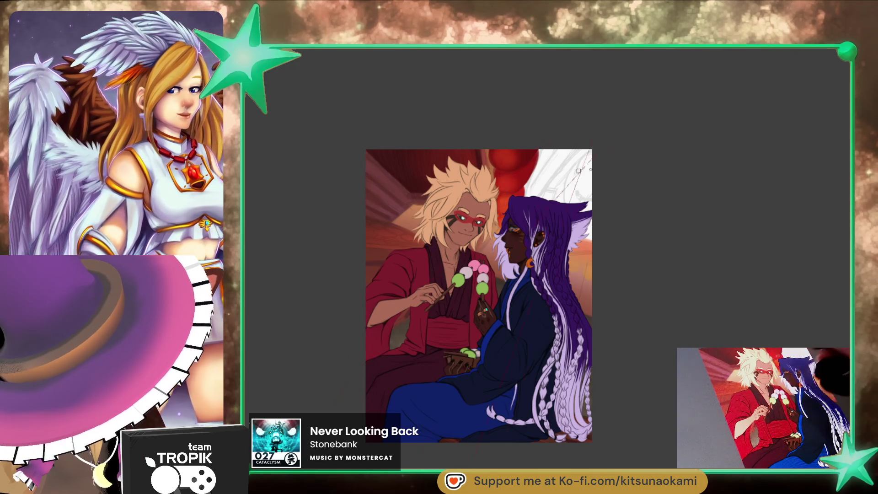
pyautogui.scroll(3, 636, 223)
# - Draw a thin guide line and red paint into the upper-right background
pyautogui.moveTo(636, 222); pyautogui.dragTo(650, 274)
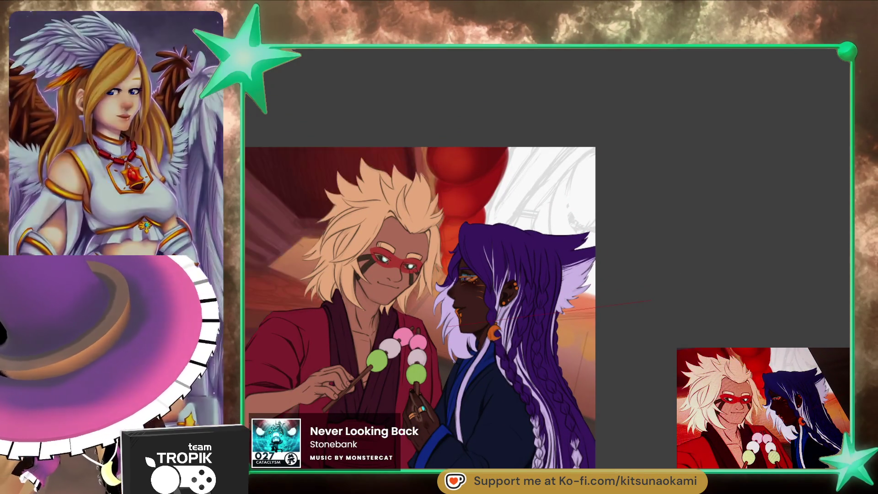
pyautogui.moveTo(420, 309); pyautogui.dragTo(468, 302)
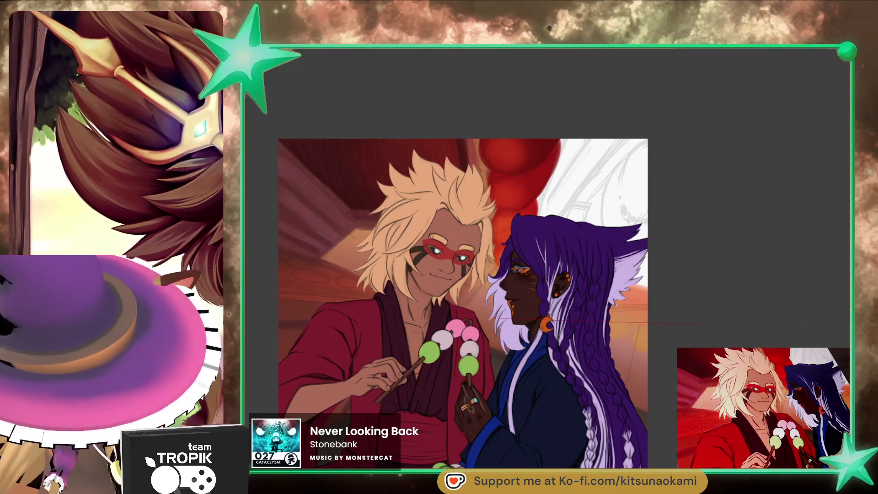
pyautogui.moveTo(789, 324); pyautogui.dragTo(664, 325)
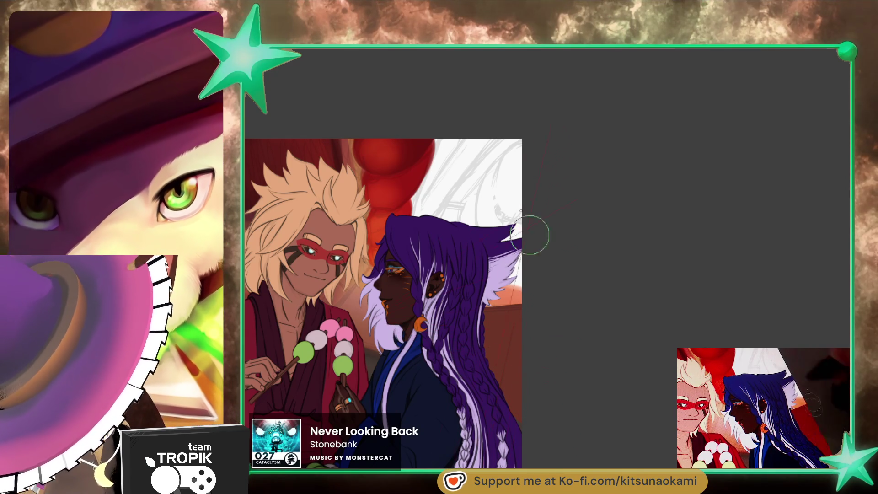
pyautogui.moveTo(487, 141); pyautogui.dragTo(442, 215)
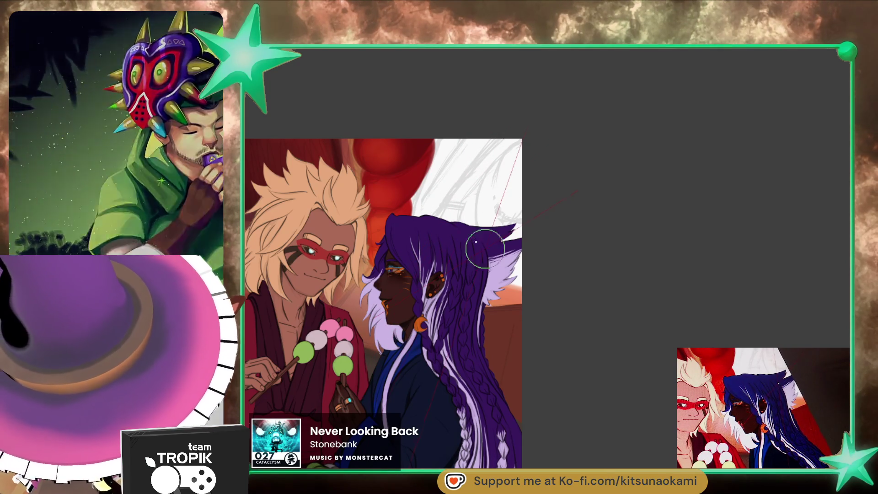
pyautogui.moveTo(364, 158); pyautogui.dragTo(393, 197)
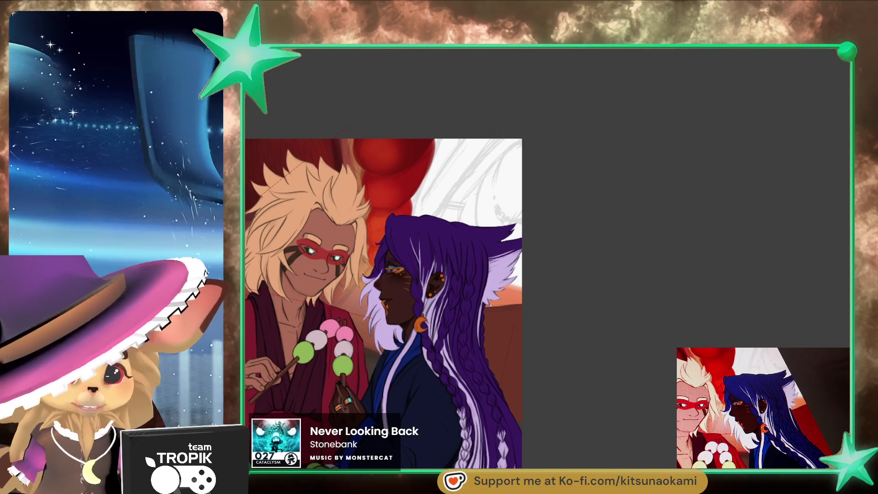
# - Show the perspective guide controls, recolour the guide line green and toggle the guides
pyautogui.click(369, 246)
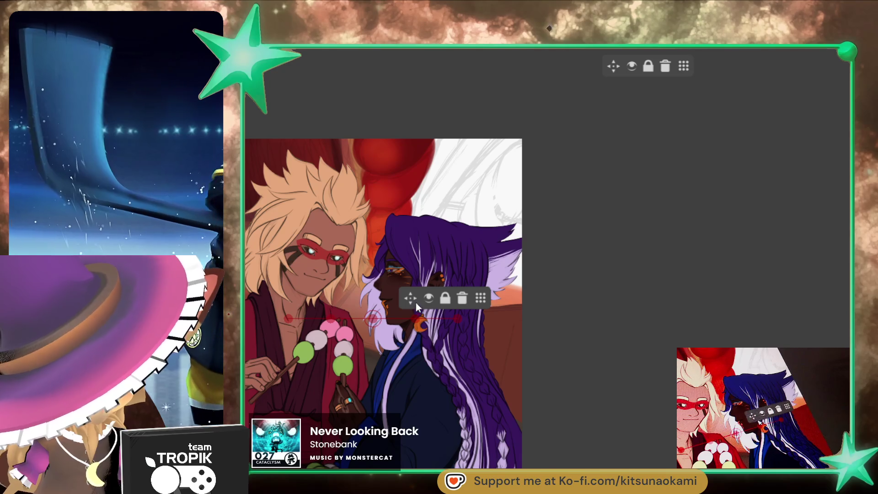
pyautogui.moveTo(439, 313); pyautogui.dragTo(545, 329)
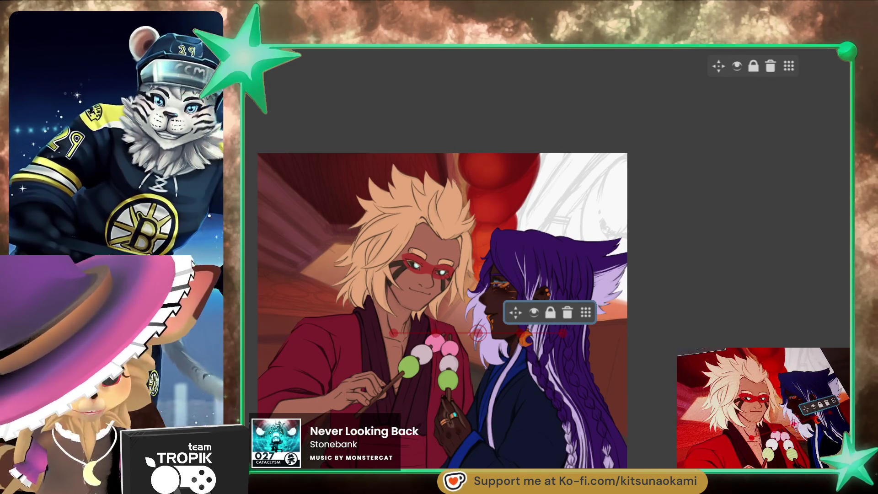
pyautogui.press('Return')
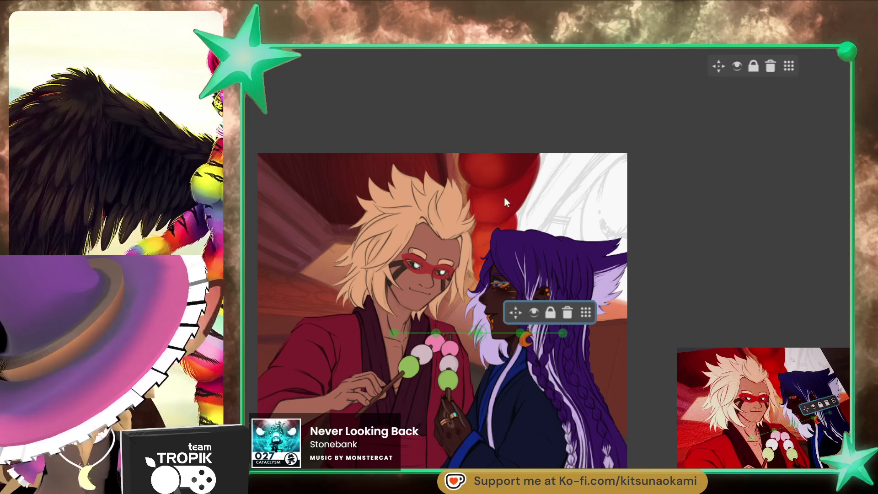
pyautogui.press('b')
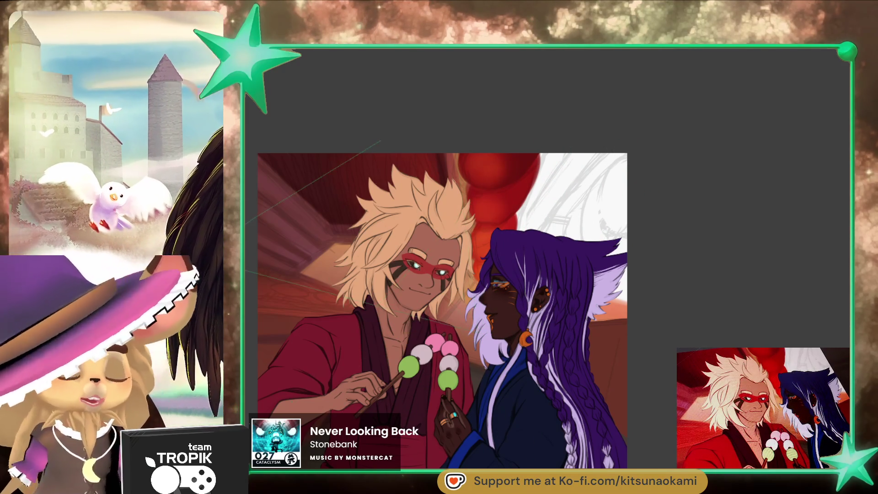
pyautogui.hotkey('shift', 'a')
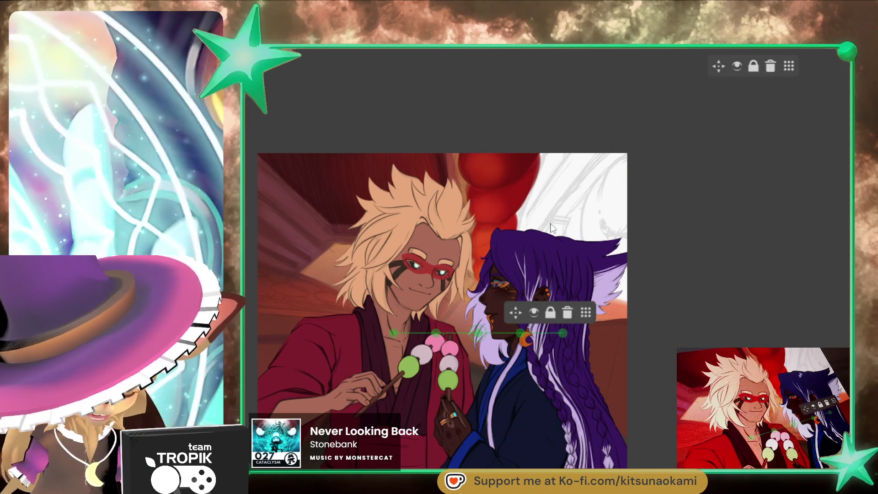
pyautogui.scroll(-5, 520, 331)
pyautogui.scroll(3, 512, 310)
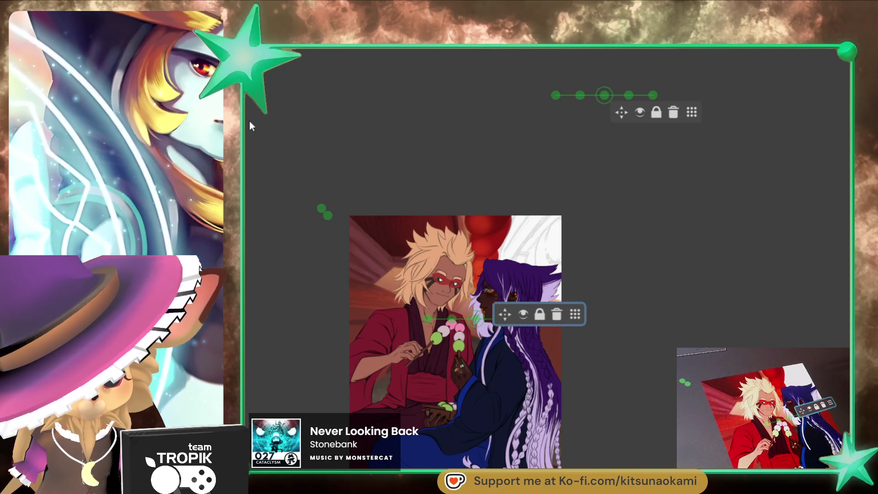
# - Select the upper vanishing-point guide and activate its nodes
pyautogui.click(257, 124)
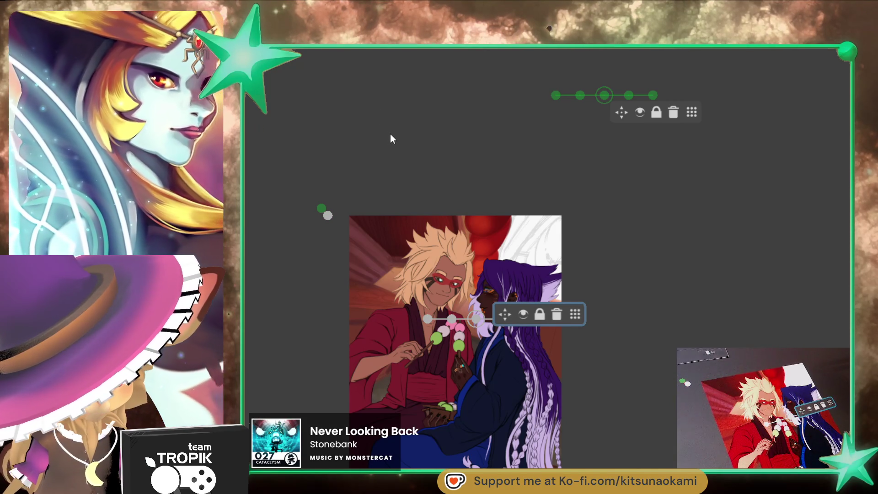
pyautogui.click(526, 196)
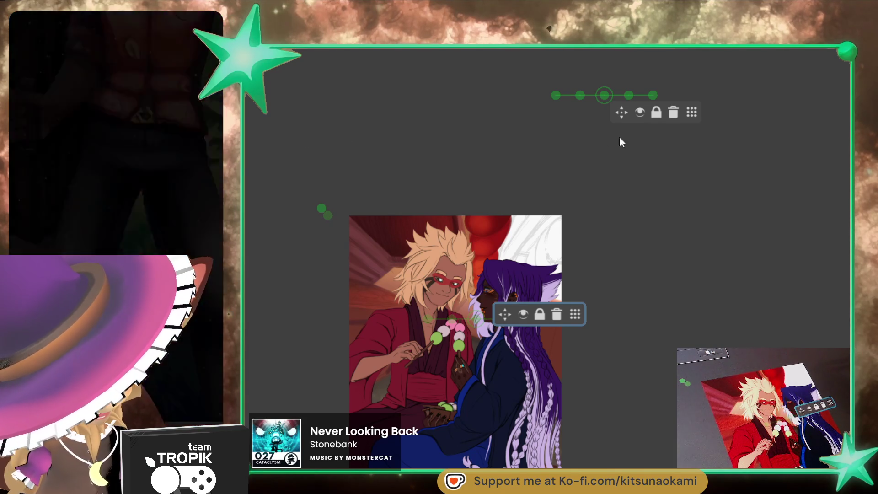
pyautogui.click(625, 117)
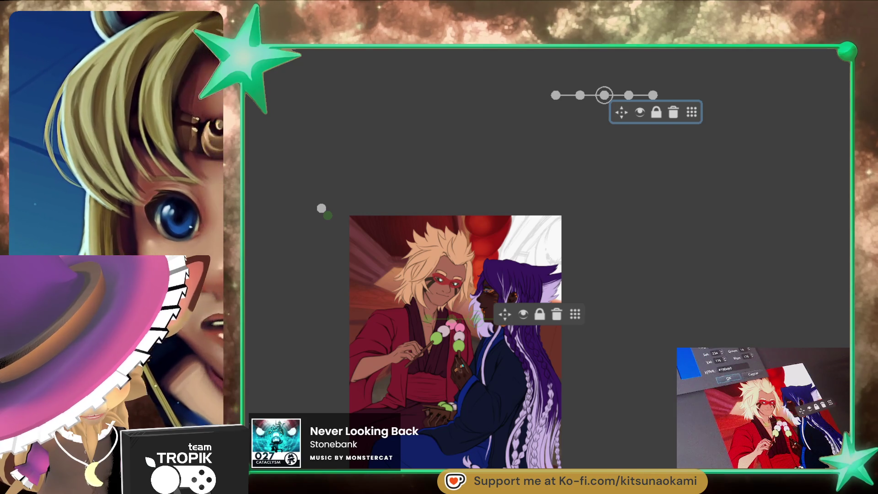
pyautogui.click(359, 135)
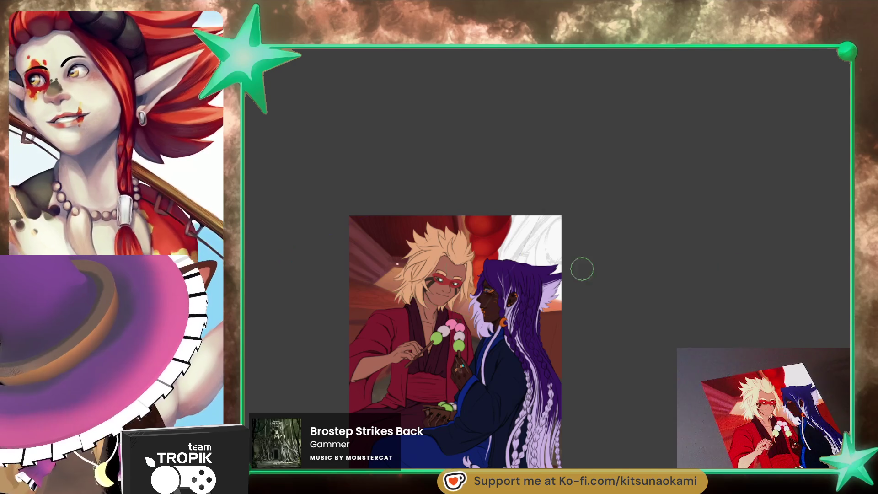
# - Sketch strokes in the white area at the top right of the background
pyautogui.moveTo(475, 372); pyautogui.dragTo(443, 336)
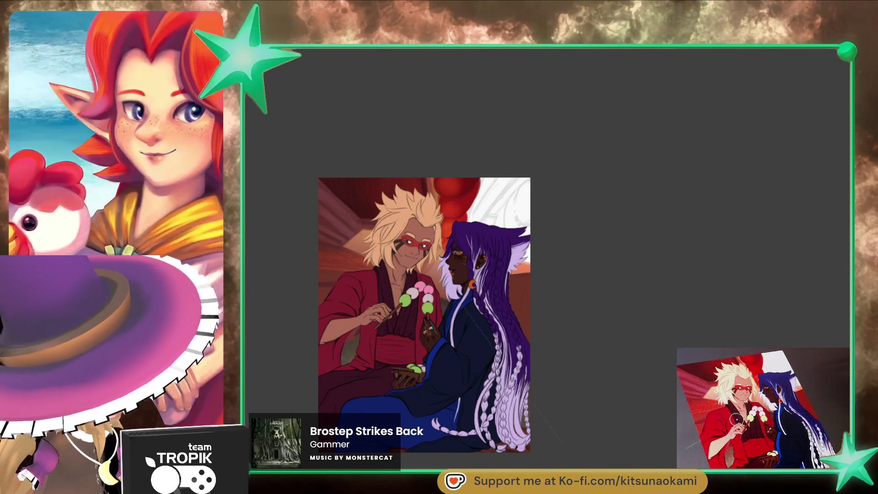
pyautogui.moveTo(504, 220); pyautogui.dragTo(516, 204)
pyautogui.scroll(2, 516, 204)
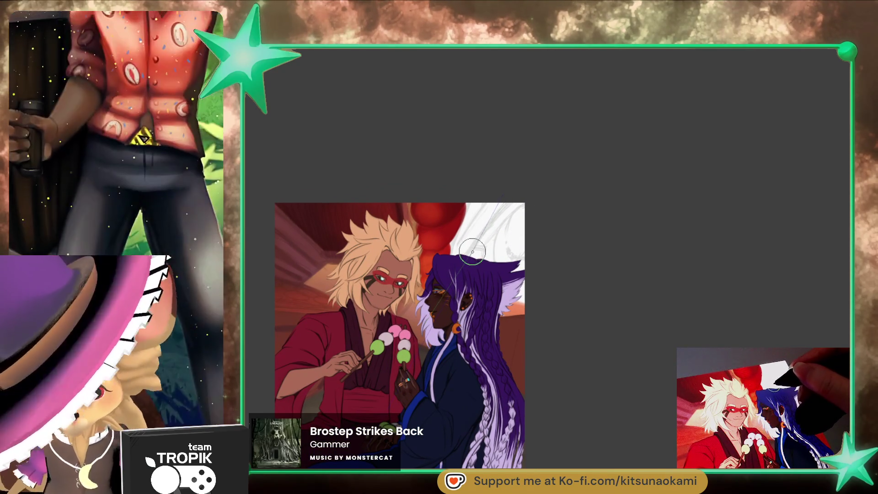
# - Draw dark-brown diagonal lines along the guide and fill them into a thick beam
pyautogui.keyDown('shift'); pyautogui.click(543, 174); pyautogui.keyUp('shift')
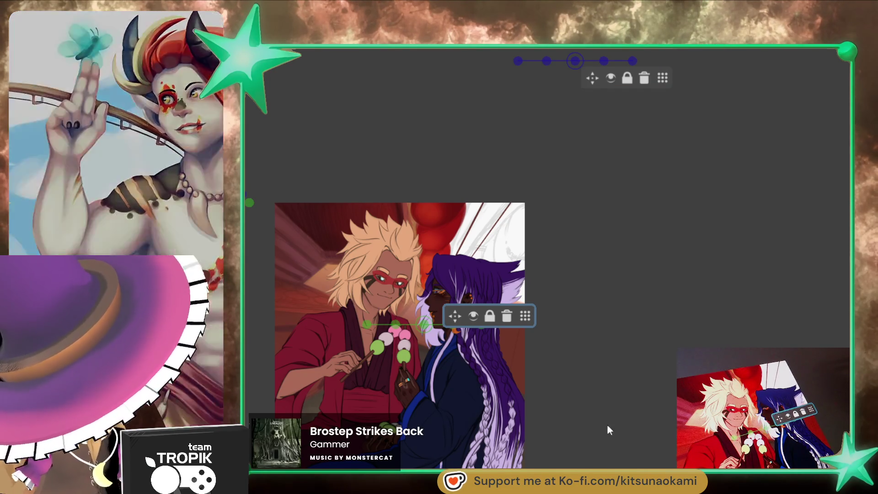
pyautogui.click(485, 209)
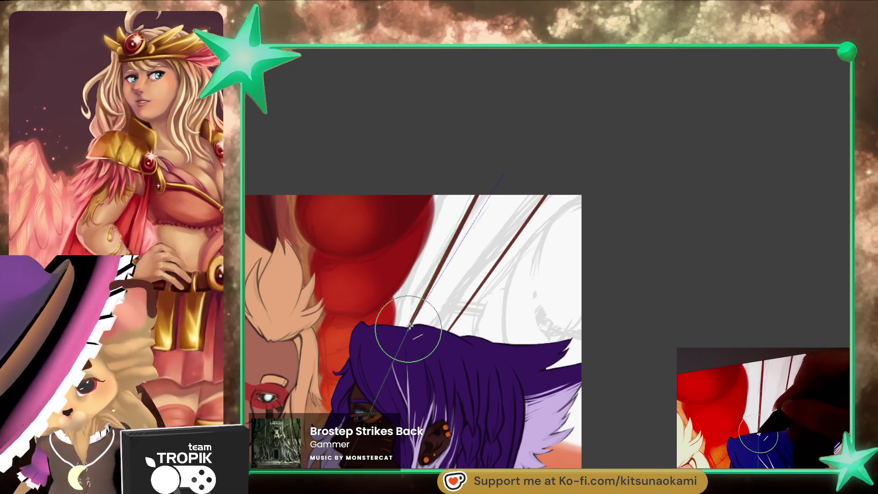
pyautogui.moveTo(411, 329); pyautogui.dragTo(471, 197)
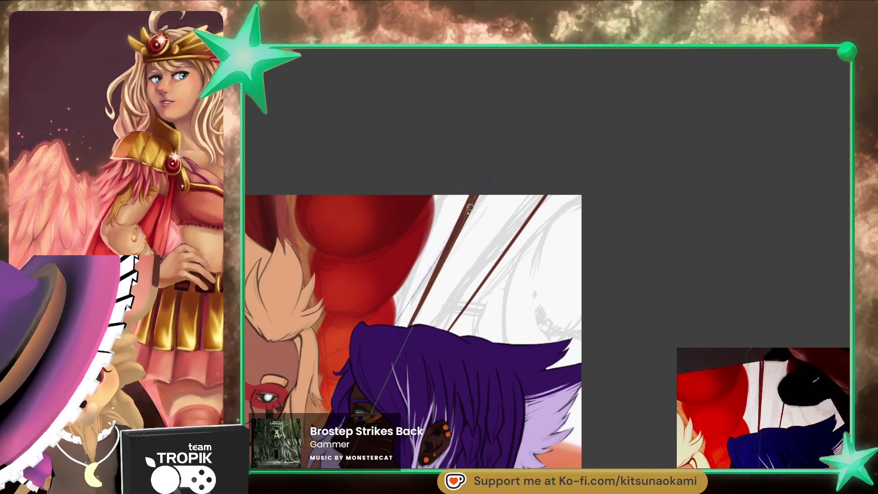
pyautogui.moveTo(418, 323); pyautogui.dragTo(486, 199)
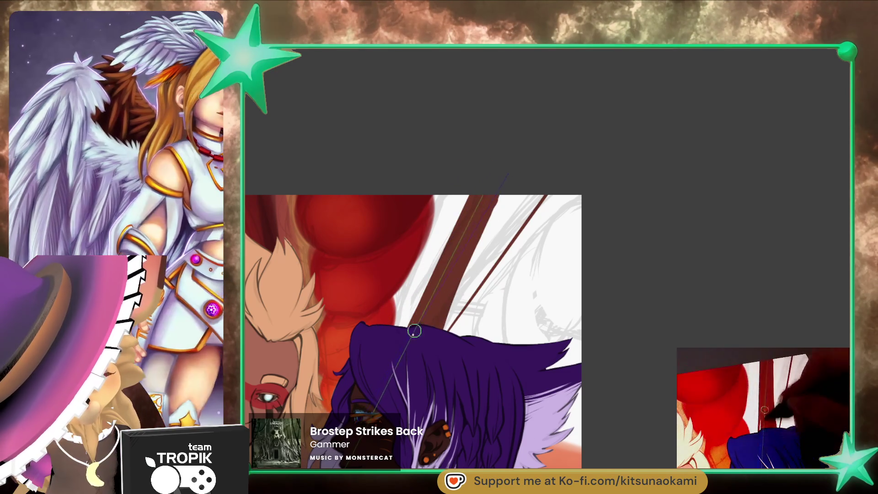
pyautogui.moveTo(405, 370)
pyautogui.mouseDown()
pyautogui.moveTo(511, 216)
pyautogui.moveTo(436, 341)
pyautogui.moveTo(540, 178)
pyautogui.moveTo(506, 201)
pyautogui.moveTo(529, 284)
pyautogui.mouseUp()
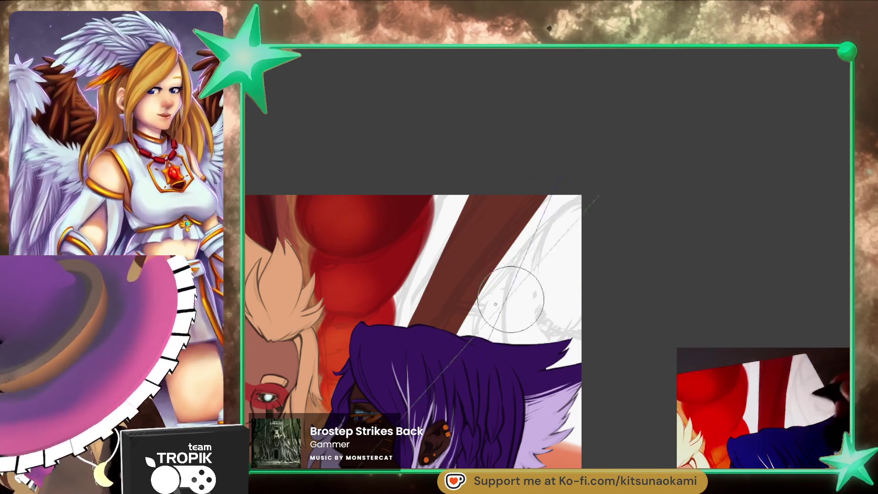
pyautogui.moveTo(639, 384); pyautogui.dragTo(638, 292)
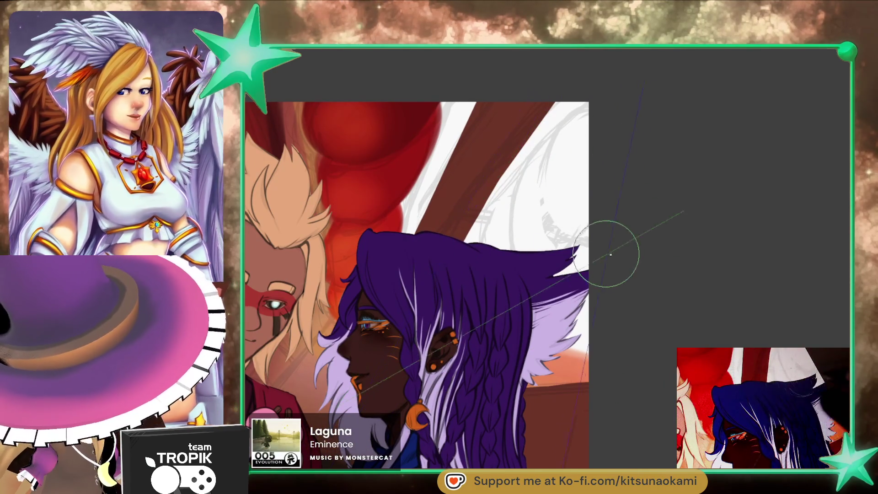
pyautogui.scroll(-2, 447, 251)
pyautogui.scroll(-2, 481, 289)
pyautogui.scroll(-1, 531, 338)
pyautogui.moveTo(530, 337); pyautogui.dragTo(459, 270)
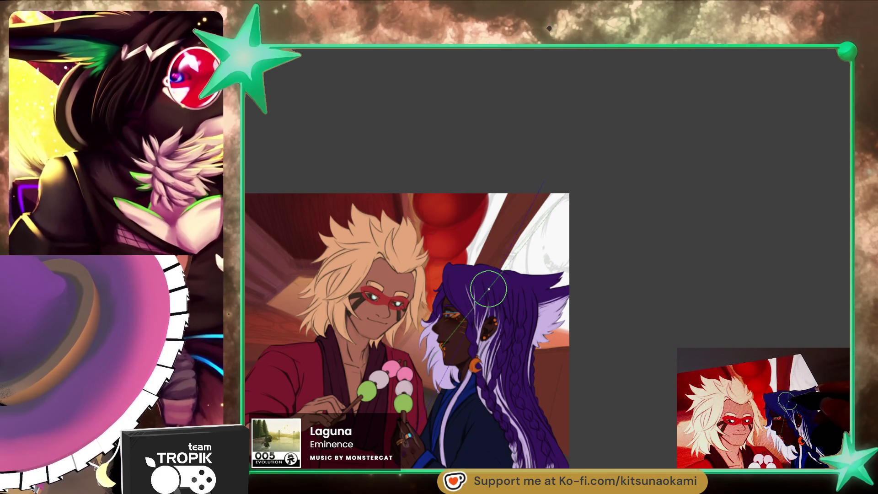
pyautogui.scroll(2, 488, 289)
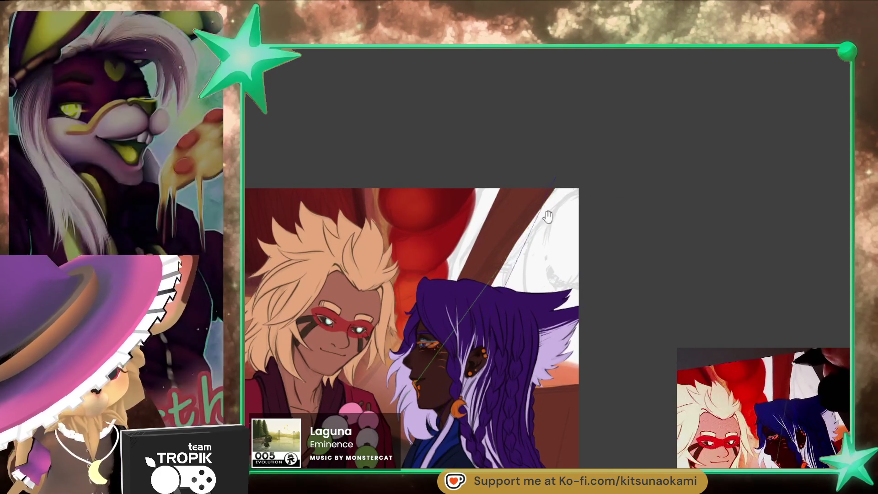
pyautogui.scroll(1, 616, 351)
pyautogui.scroll(1, 608, 363)
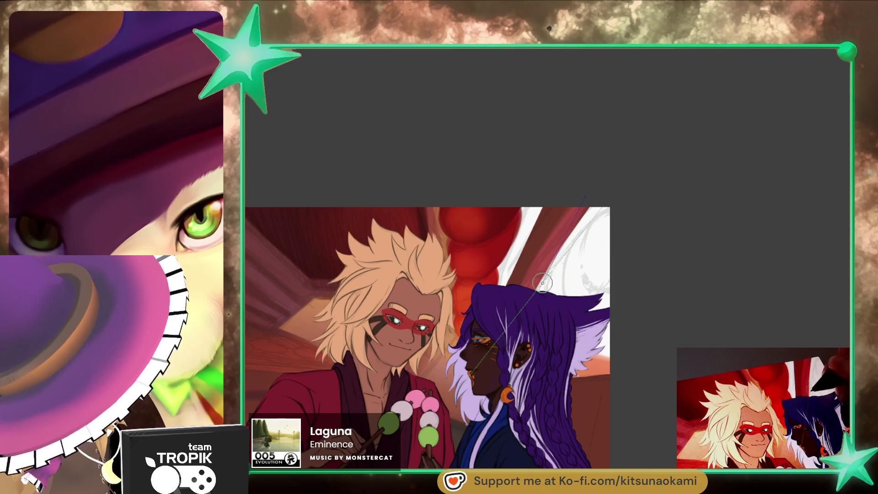
pyautogui.moveTo(535, 305)
pyautogui.mouseDown()
pyautogui.moveTo(589, 222)
pyautogui.moveTo(587, 263)
pyautogui.mouseUp()
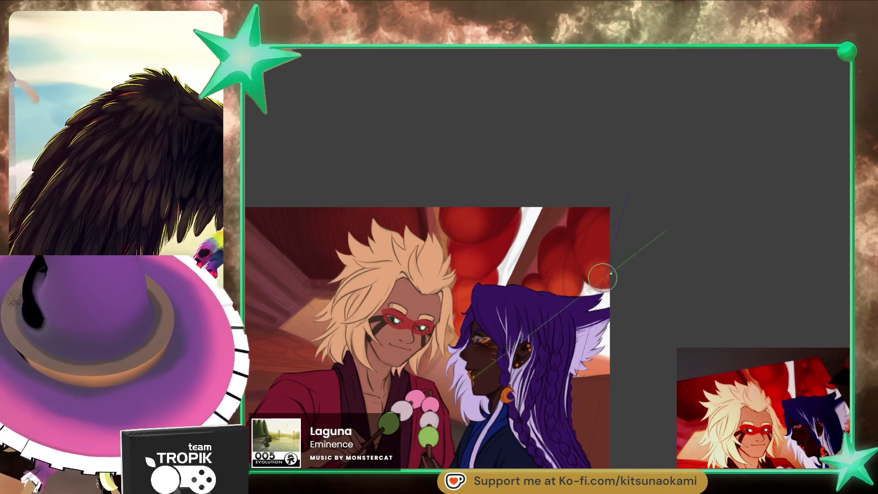
pyautogui.scroll(-1, 638, 355)
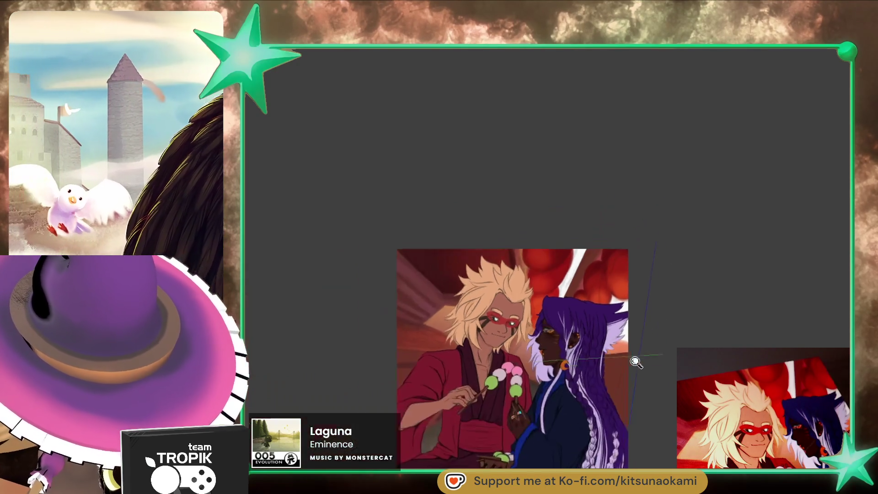
pyautogui.scroll(2, 637, 356)
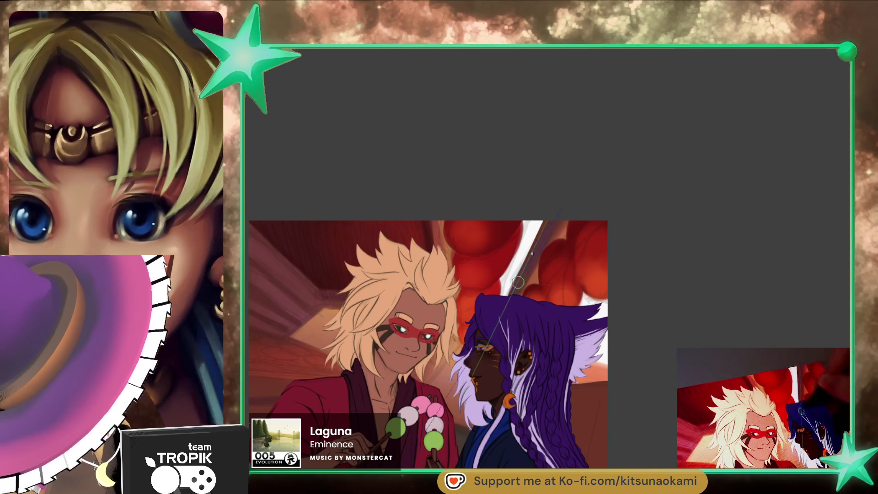
pyautogui.moveTo(671, 387); pyautogui.dragTo(668, 296)
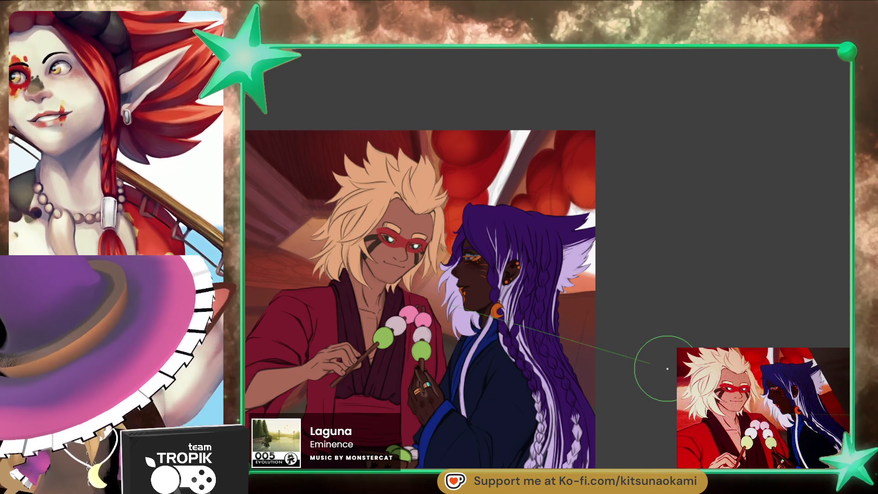
pyautogui.moveTo(671, 357); pyautogui.dragTo(782, 340)
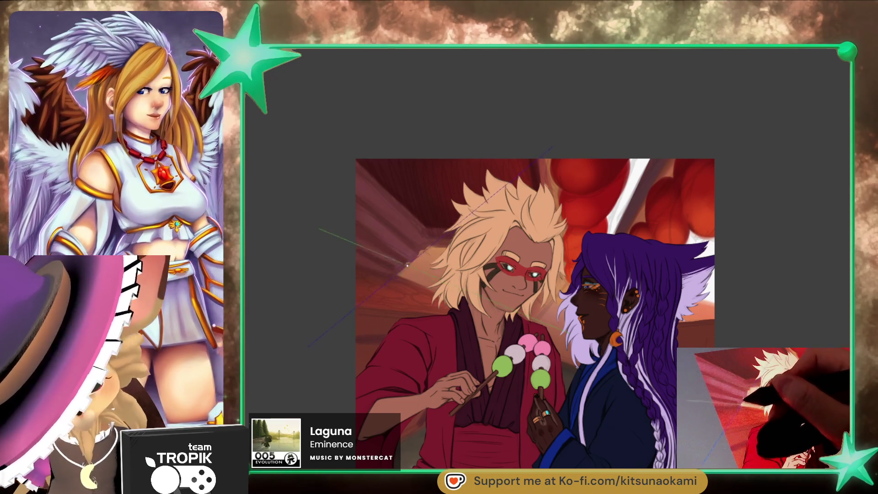
pyautogui.scroll(-2, 535, 312)
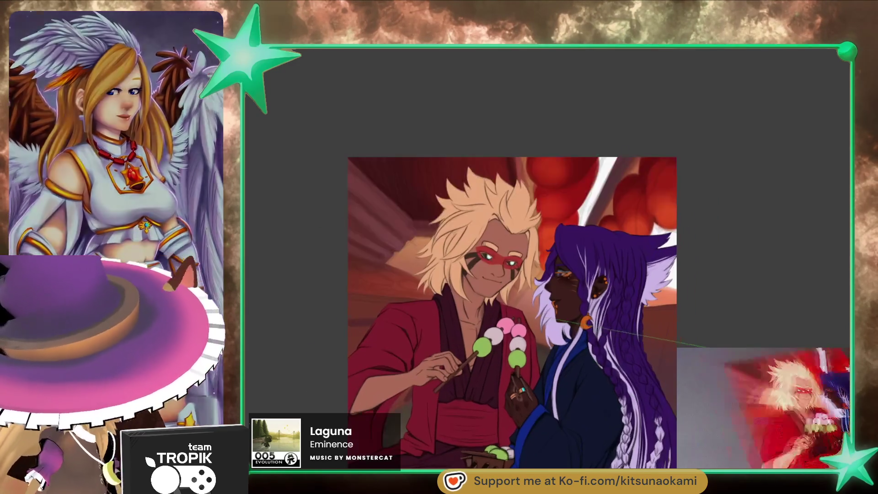
pyautogui.moveTo(709, 330); pyautogui.dragTo(670, 349)
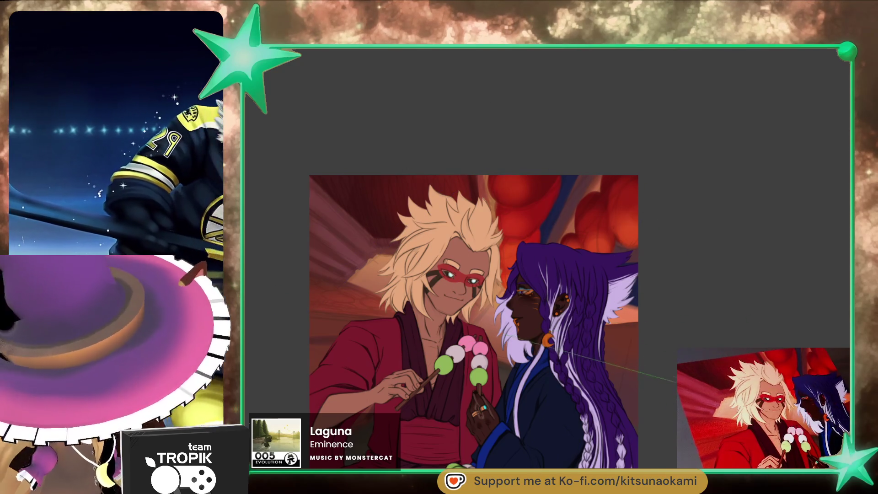
pyautogui.scroll(-1, 473, 316)
pyautogui.hscroll(1, 474, 314)
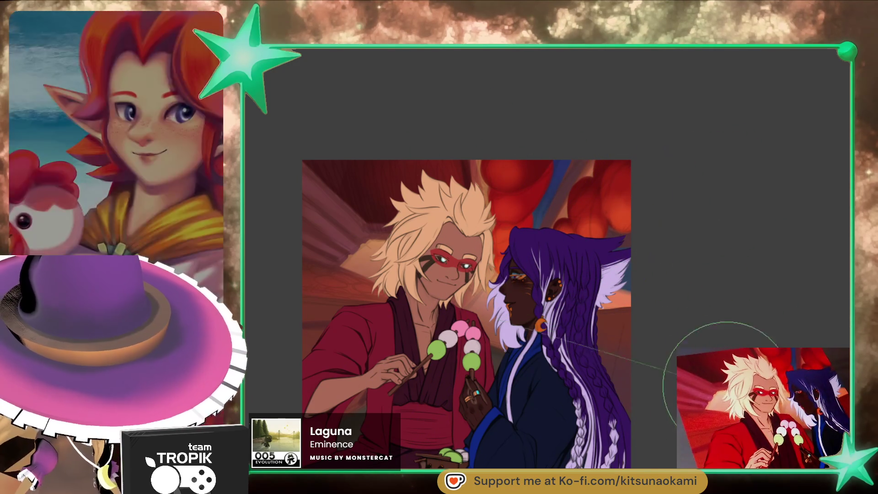
pyautogui.moveTo(674, 386)
pyautogui.mouseDown()
pyautogui.moveTo(693, 346)
pyautogui.moveTo(749, 360)
pyautogui.mouseUp()
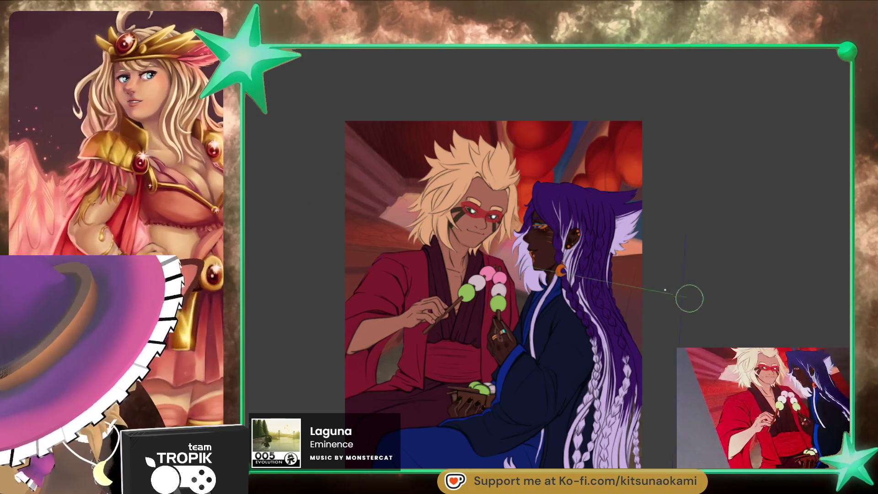
# - Rotate the canvas to a steep tilt, then back to nearly upright
pyautogui.moveTo(688, 341)
pyautogui.mouseDown()
pyautogui.moveTo(695, 328)
pyautogui.moveTo(689, 343)
pyautogui.mouseUp()
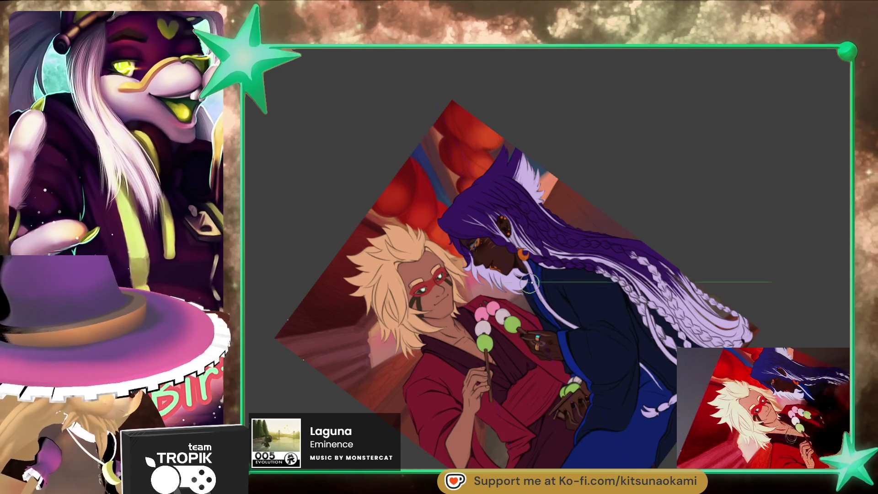
pyautogui.moveTo(474, 340)
pyautogui.mouseDown()
pyautogui.moveTo(735, 333)
pyautogui.moveTo(686, 128)
pyautogui.mouseUp()
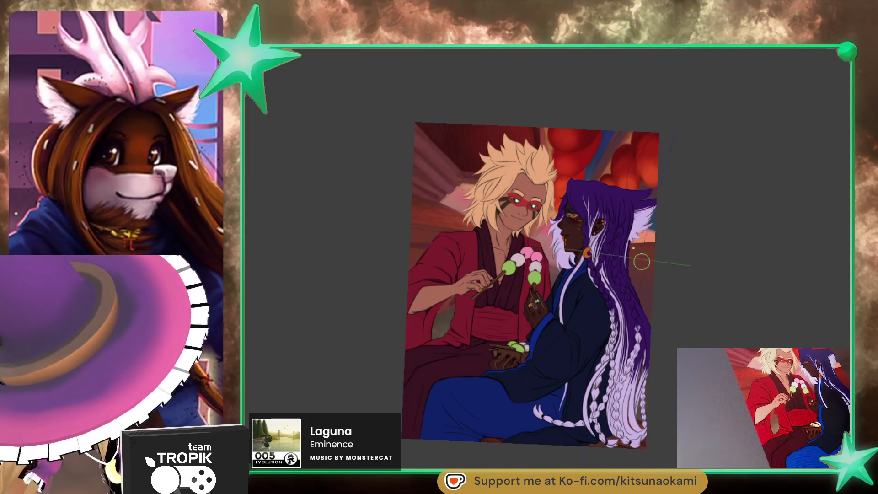
# - Rotate the canvas about 40 degrees counter-clockwise so the braids run diagonally
pyautogui.moveTo(525, 372); pyautogui.dragTo(614, 339)
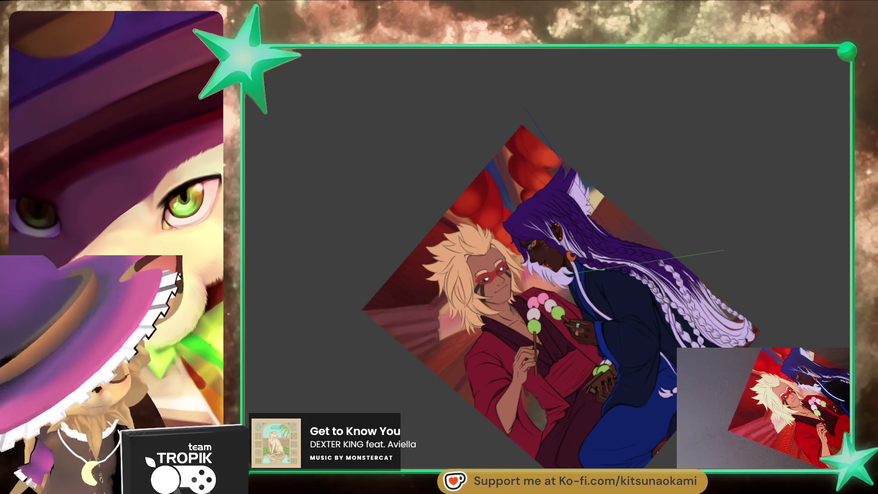
pyautogui.moveTo(631, 264); pyautogui.dragTo(658, 248)
pyautogui.moveTo(583, 295); pyautogui.dragTo(555, 308)
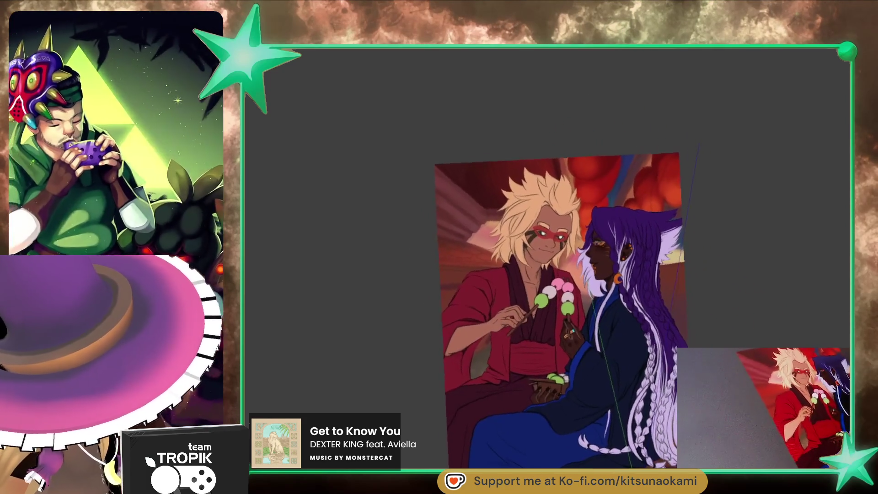
pyautogui.moveTo(584, 295); pyautogui.dragTo(542, 302)
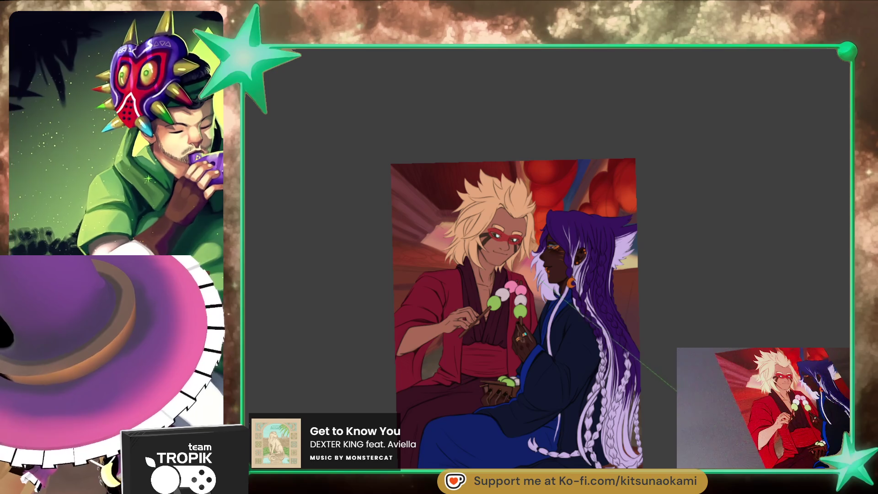
pyautogui.moveTo(628, 297); pyautogui.dragTo(560, 237)
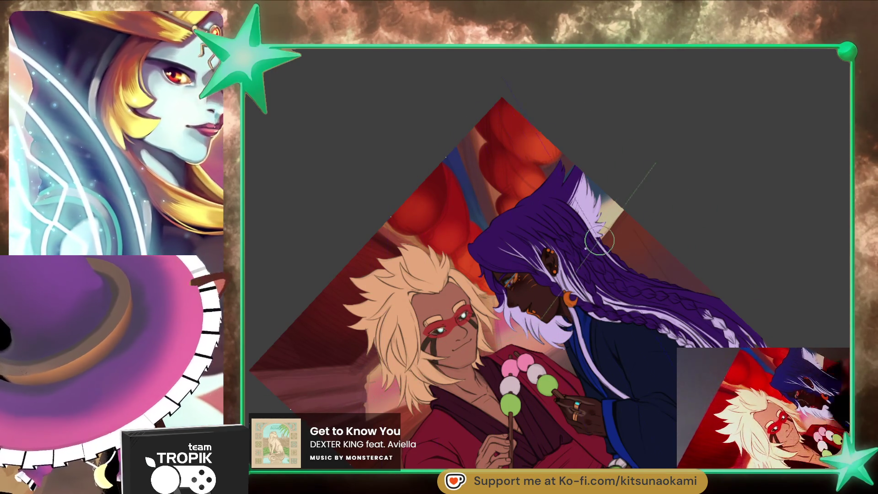
pyautogui.scroll(-3, 417, 370)
pyautogui.moveTo(604, 384)
pyautogui.mouseDown()
pyautogui.moveTo(626, 422)
pyautogui.moveTo(249, 306)
pyautogui.mouseUp()
pyautogui.scroll(3, 248, 305)
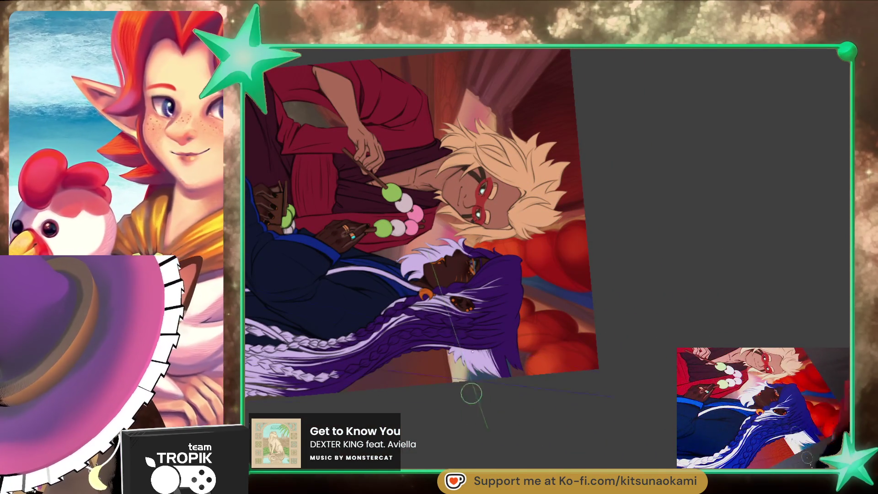
pyautogui.scroll(2, 514, 208)
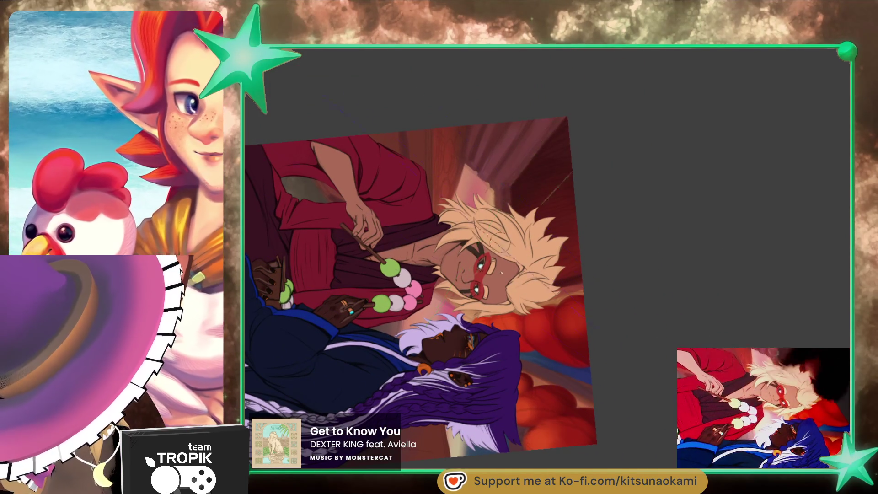
pyautogui.moveTo(514, 206); pyautogui.dragTo(693, 343)
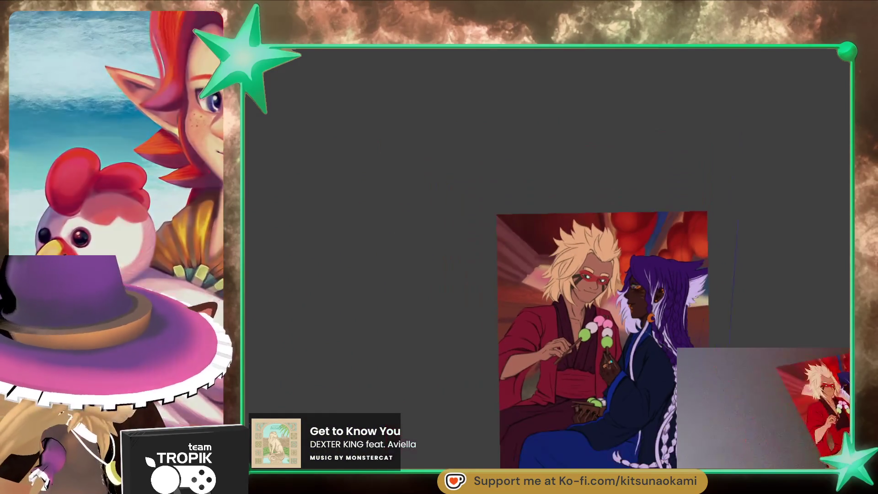
pyautogui.moveTo(693, 343); pyautogui.dragTo(794, 334)
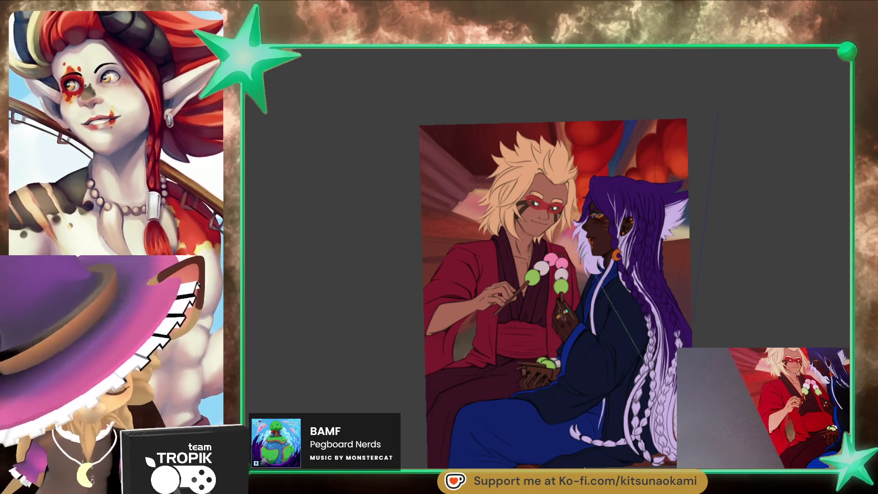
pyautogui.moveTo(554, 293); pyautogui.dragTo(504, 297)
pyautogui.moveTo(675, 387); pyautogui.dragTo(664, 374)
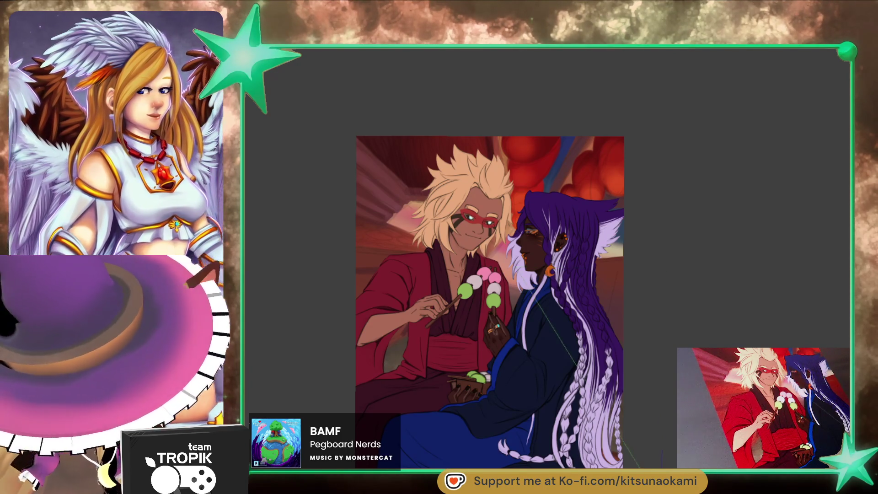
pyautogui.moveTo(490, 302); pyautogui.dragTo(449, 300)
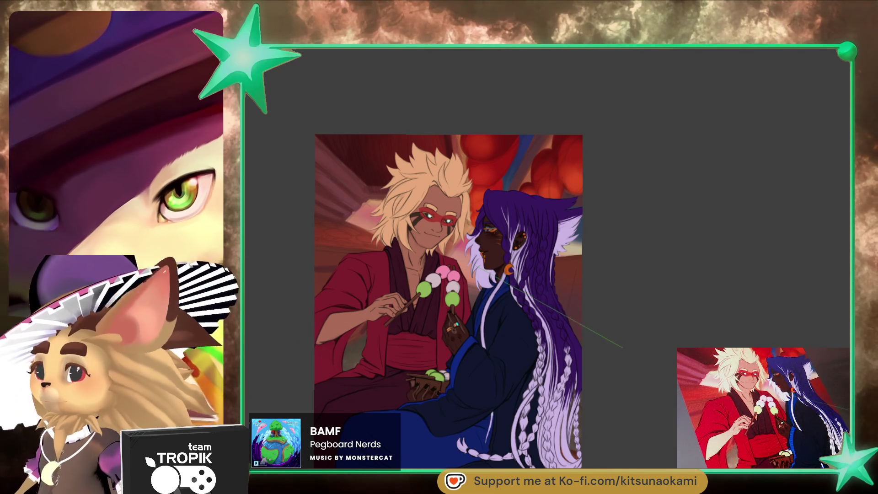
# - Inspect the piece, then sample a background colour with the eyedropper
pyautogui.moveTo(604, 336); pyautogui.dragTo(623, 306)
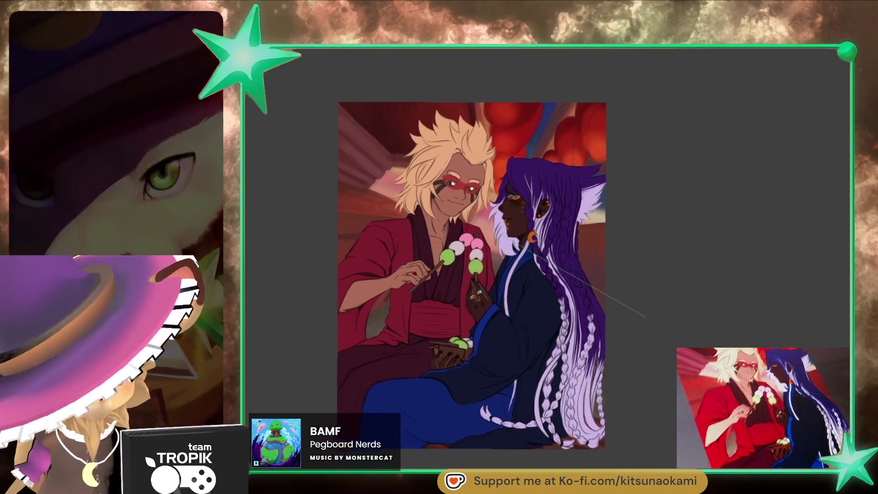
pyautogui.scroll(2, 492, 285)
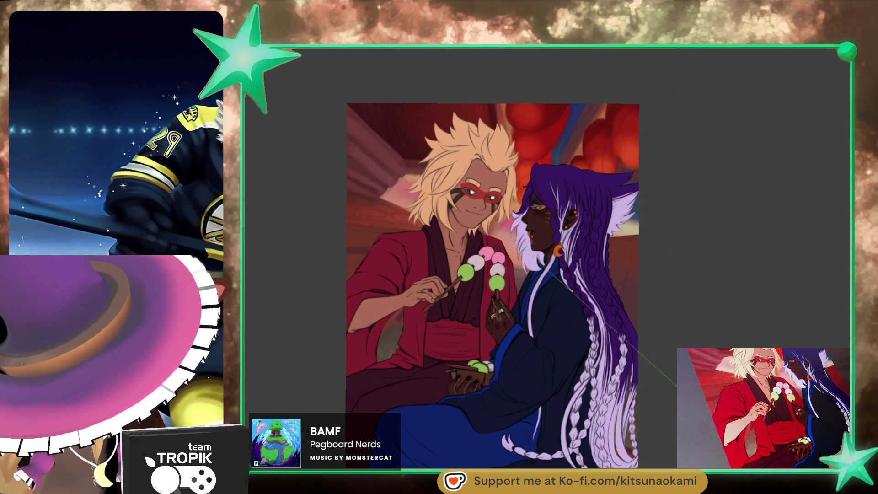
pyautogui.scroll(1, 494, 281)
pyautogui.moveTo(494, 282); pyautogui.dragTo(481, 286)
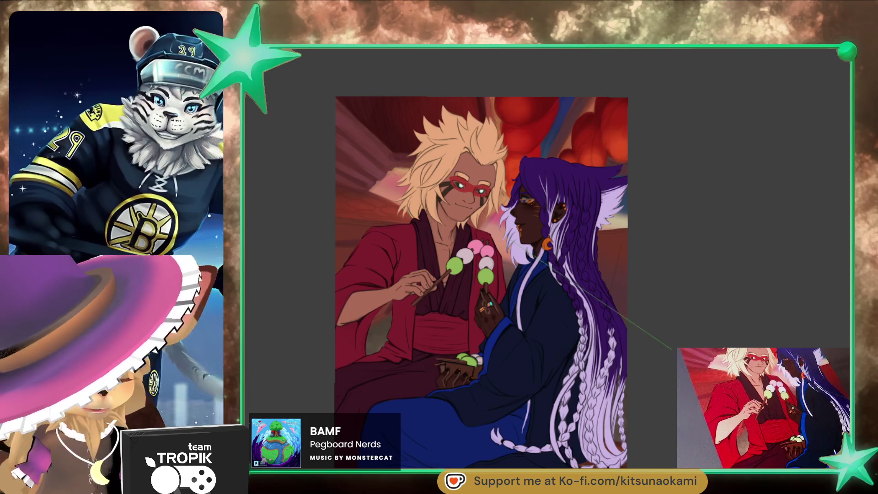
pyautogui.moveTo(480, 286); pyautogui.dragTo(486, 282)
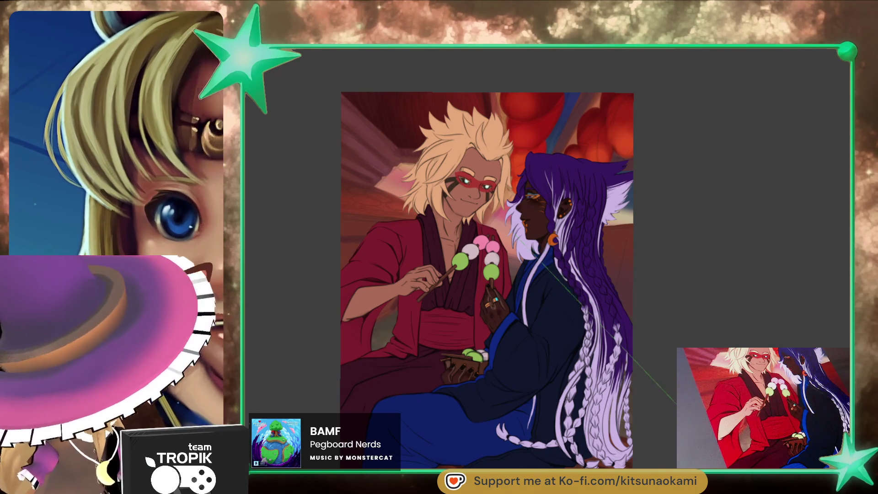
pyautogui.moveTo(487, 281); pyautogui.dragTo(501, 289)
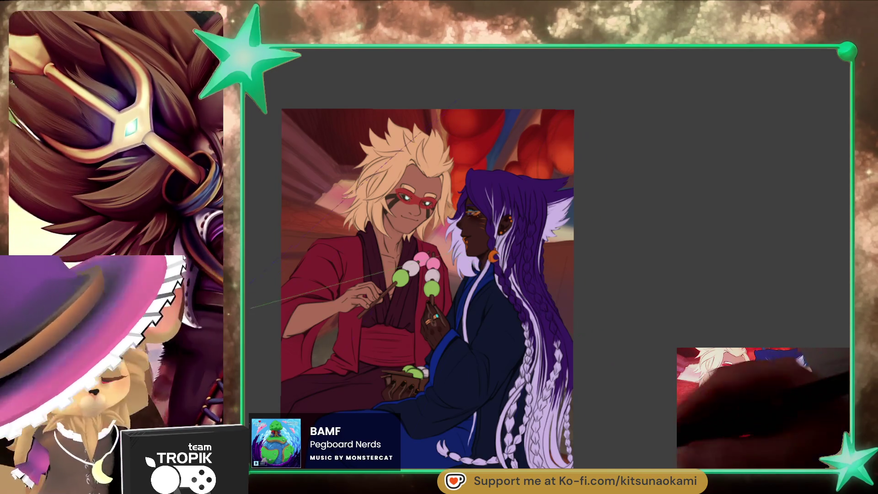
pyautogui.keyDown('ctrl'); pyautogui.click(575, 307); pyautogui.keyUp('ctrl')
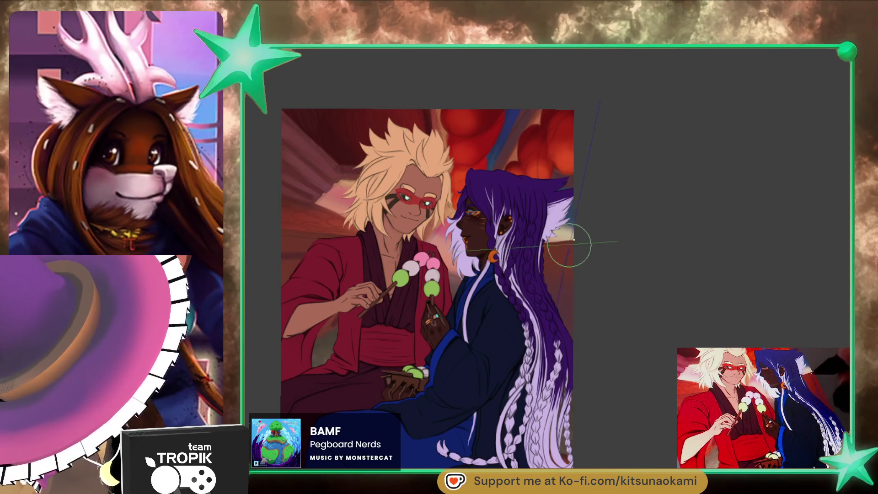
pyautogui.scroll(3, 542, 116)
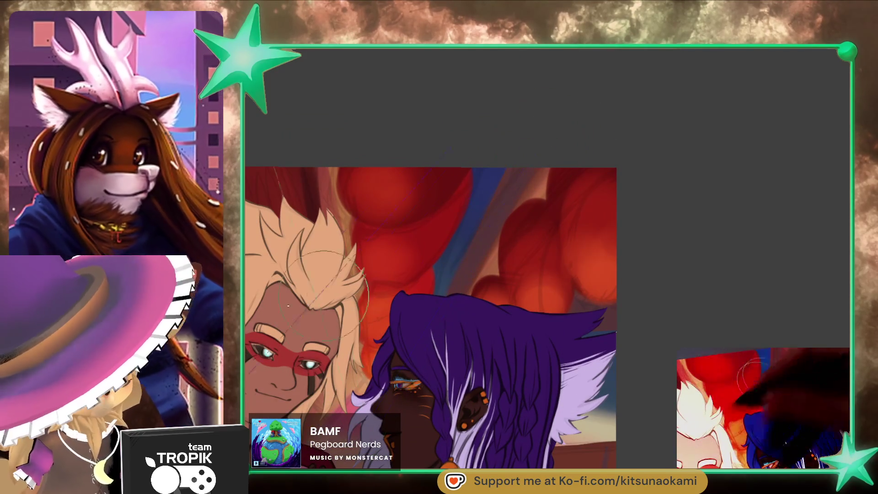
# - Strengthen and extend the blue band between the lanterns along the perspective guide
pyautogui.moveTo(445, 274); pyautogui.dragTo(480, 187)
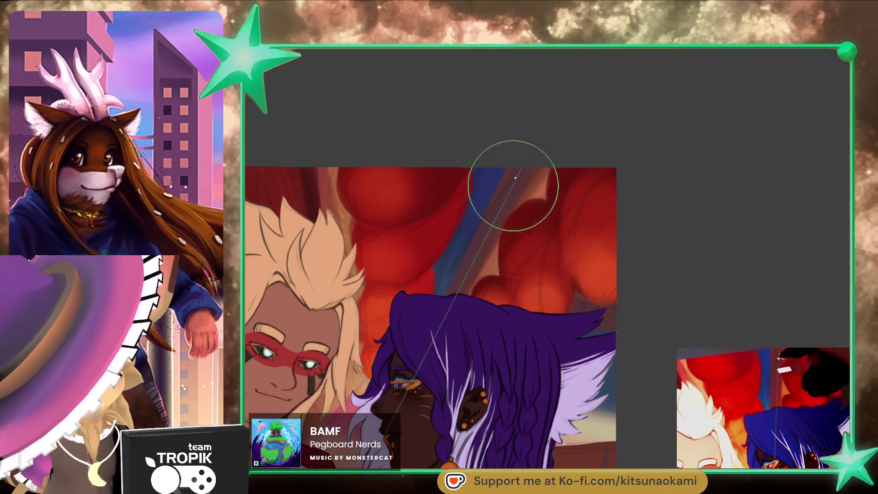
pyautogui.moveTo(474, 248)
pyautogui.mouseDown()
pyautogui.moveTo(447, 313)
pyautogui.moveTo(531, 191)
pyautogui.moveTo(504, 219)
pyautogui.mouseUp()
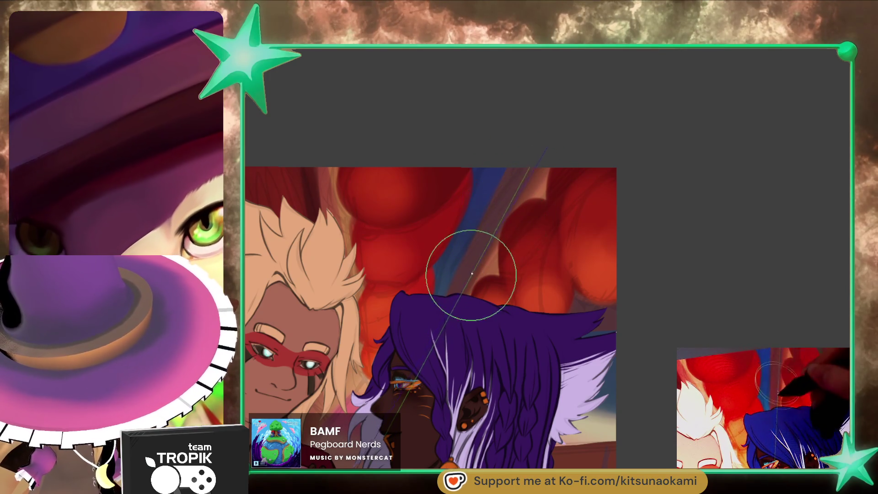
pyautogui.scroll(-5, 653, 354)
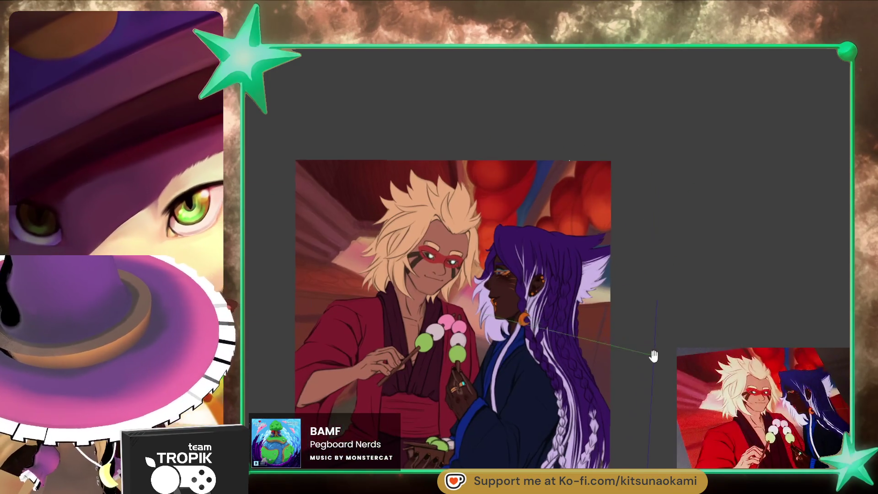
pyautogui.moveTo(654, 354); pyautogui.dragTo(653, 308)
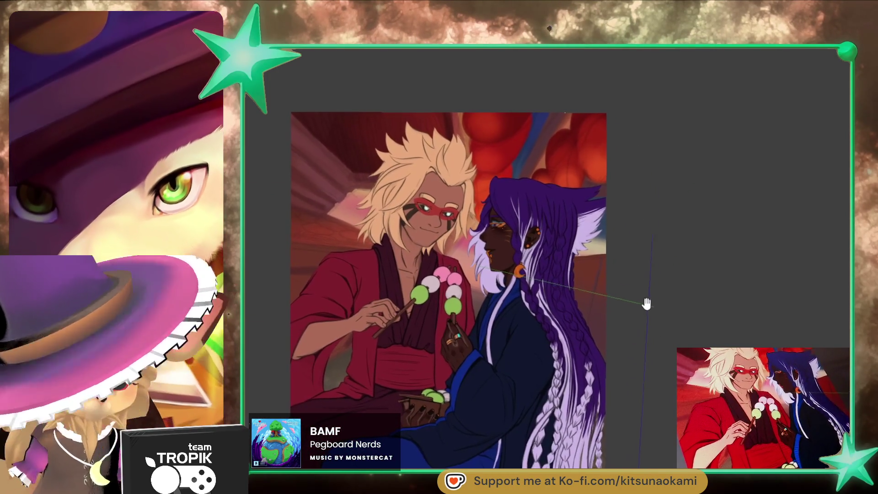
pyautogui.scroll(5, 649, 308)
pyautogui.scroll(-3, 631, 270)
pyautogui.scroll(-1, 646, 275)
pyautogui.scroll(3, 659, 280)
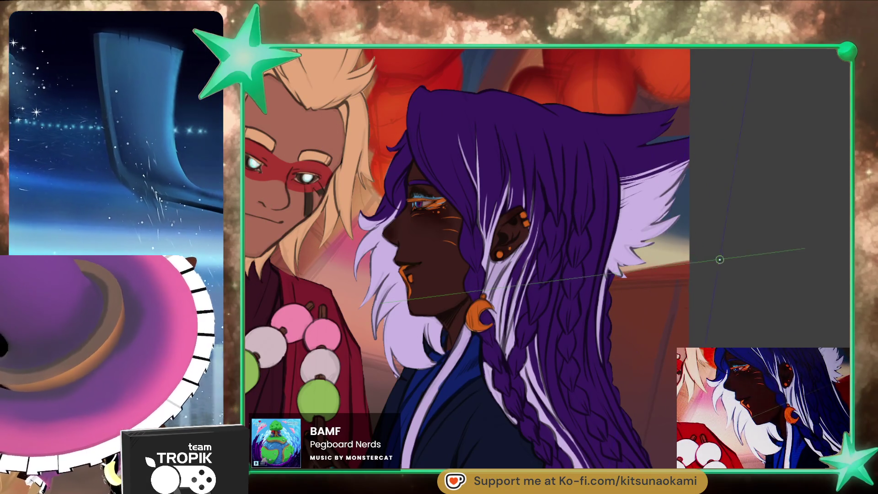
pyautogui.scroll(-3, 690, 192)
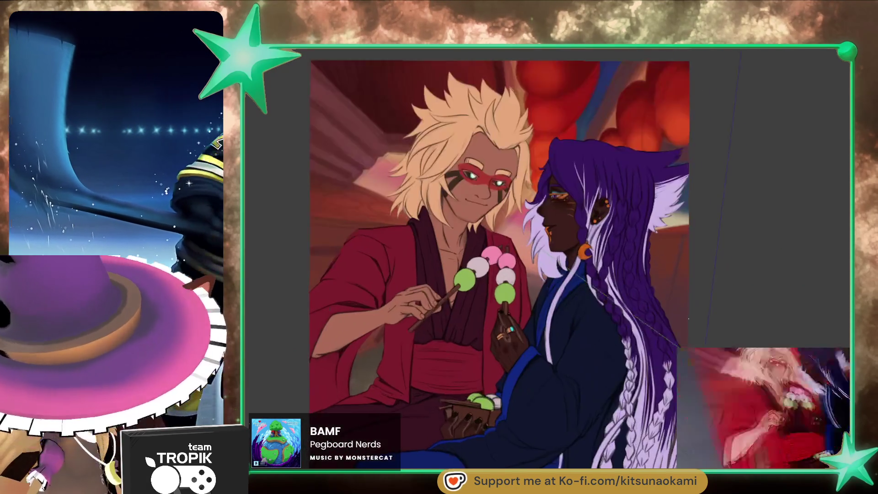
# - Re-centre the view and sample an orange from the artwork as the painting colour
pyautogui.moveTo(689, 315); pyautogui.dragTo(713, 266)
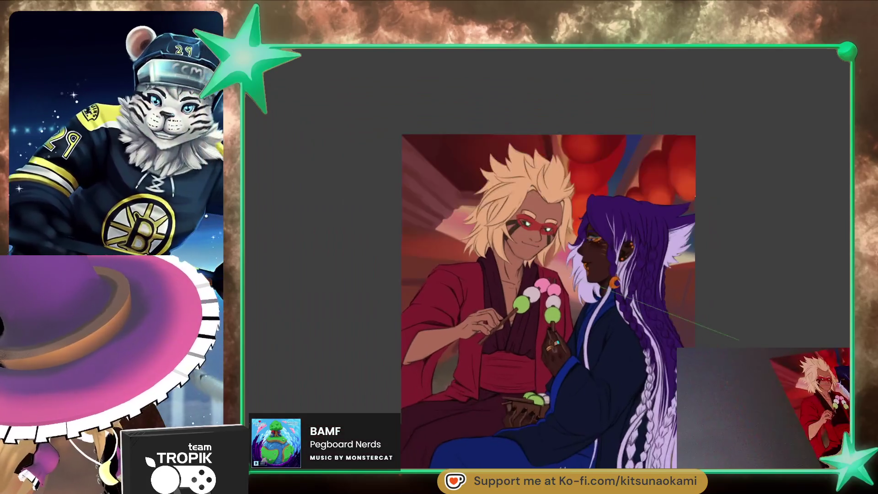
pyautogui.moveTo(714, 266)
pyautogui.mouseDown()
pyautogui.moveTo(720, 347)
pyautogui.moveTo(793, 343)
pyautogui.moveTo(849, 290)
pyautogui.moveTo(489, 254)
pyautogui.mouseUp()
pyautogui.keyDown('alt'); pyautogui.click(559, 247); pyautogui.keyUp('alt')
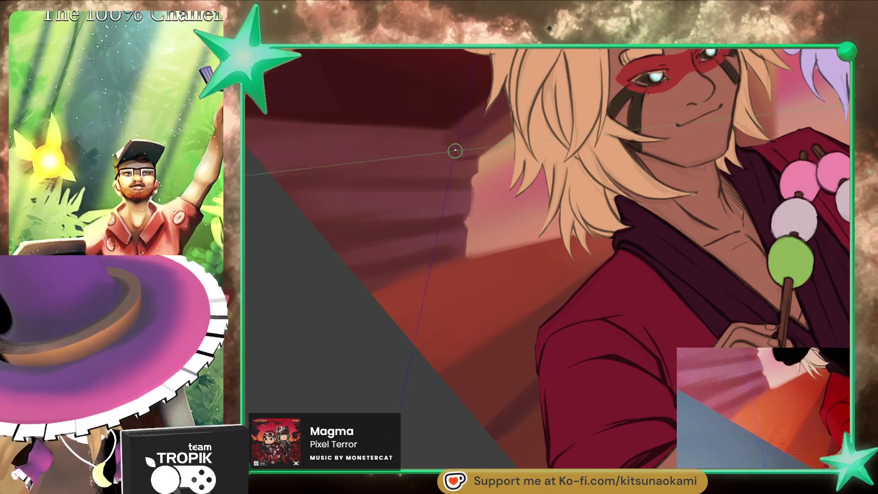
pyautogui.scroll(-5, 473, 119)
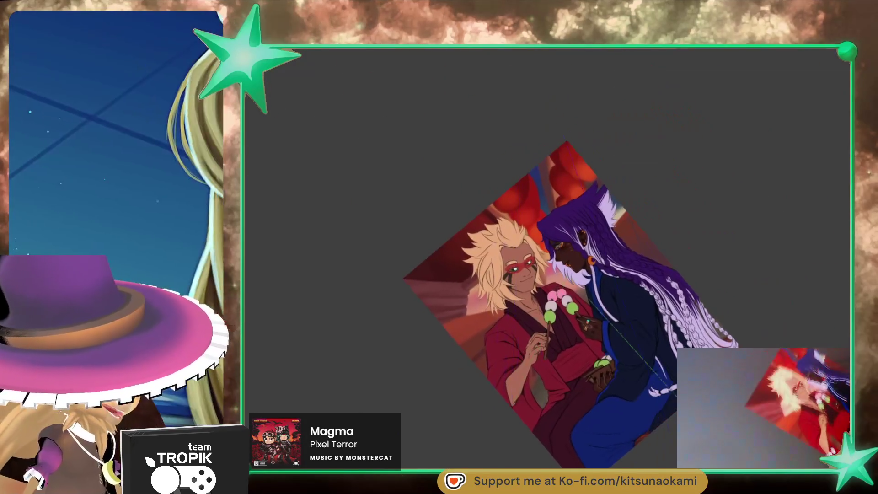
pyautogui.moveTo(519, 333); pyautogui.dragTo(646, 458)
pyautogui.scroll(2, 666, 357)
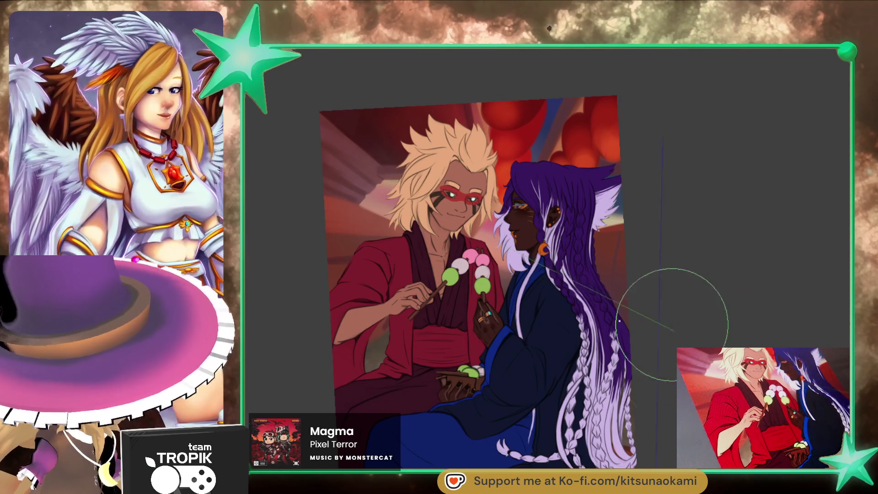
pyautogui.moveTo(514, 323); pyautogui.dragTo(609, 294)
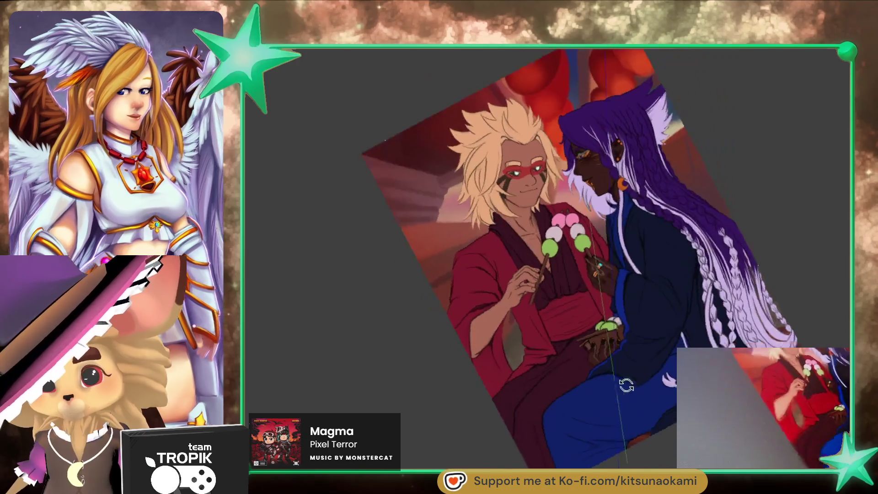
pyautogui.scroll(3, 609, 294)
pyautogui.scroll(2, 610, 294)
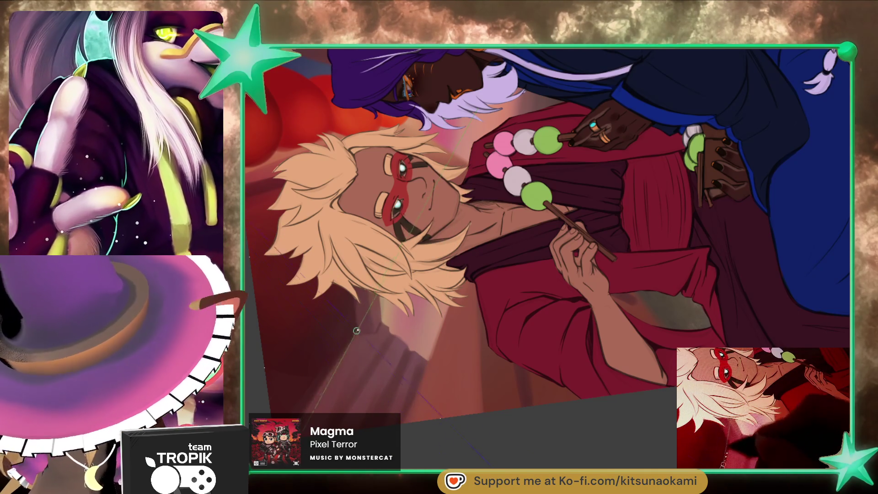
pyautogui.scroll(-10, 602, 404)
pyautogui.moveTo(534, 205); pyautogui.dragTo(521, 412)
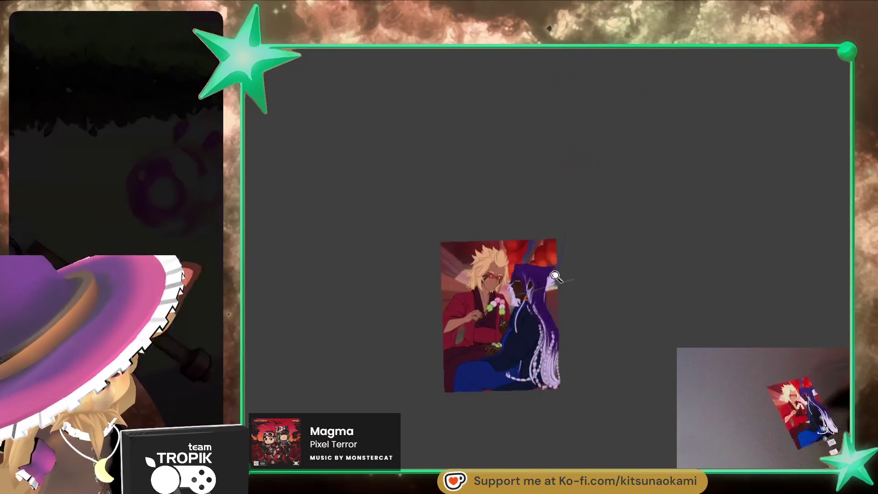
pyautogui.scroll(5, 613, 255)
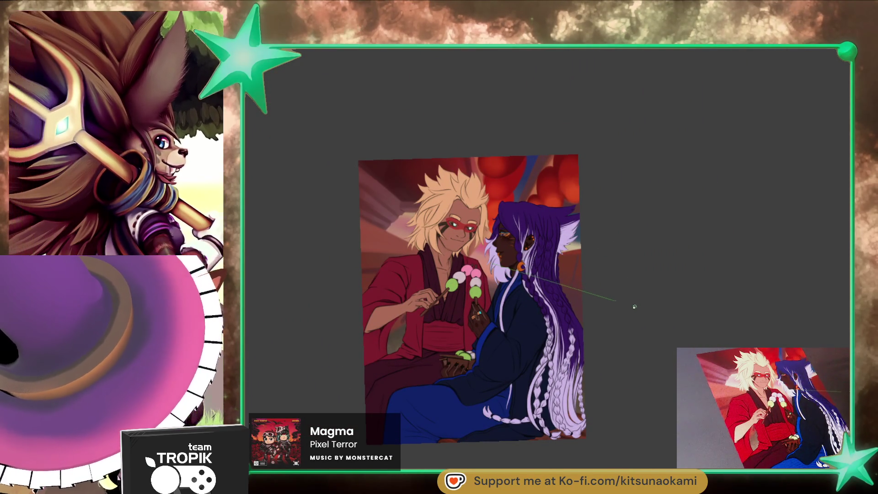
pyautogui.scroll(1, 600, 329)
pyautogui.scroll(2, 600, 330)
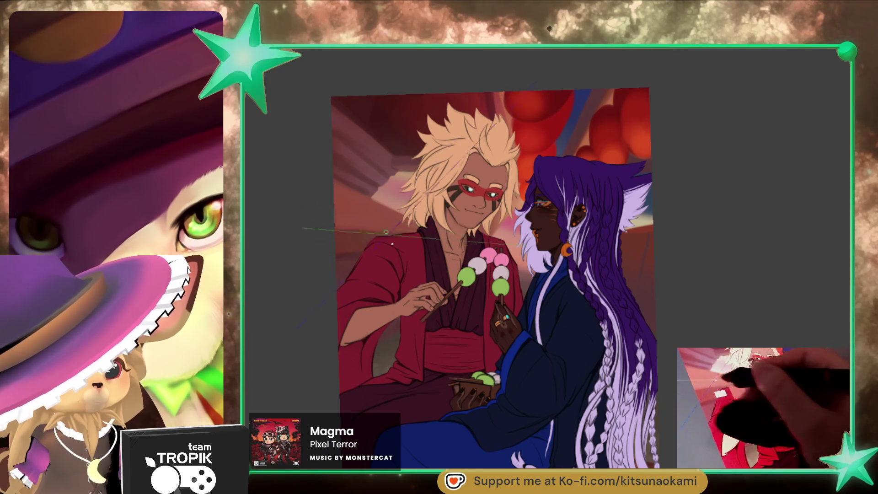
pyautogui.scroll(3, 380, 224)
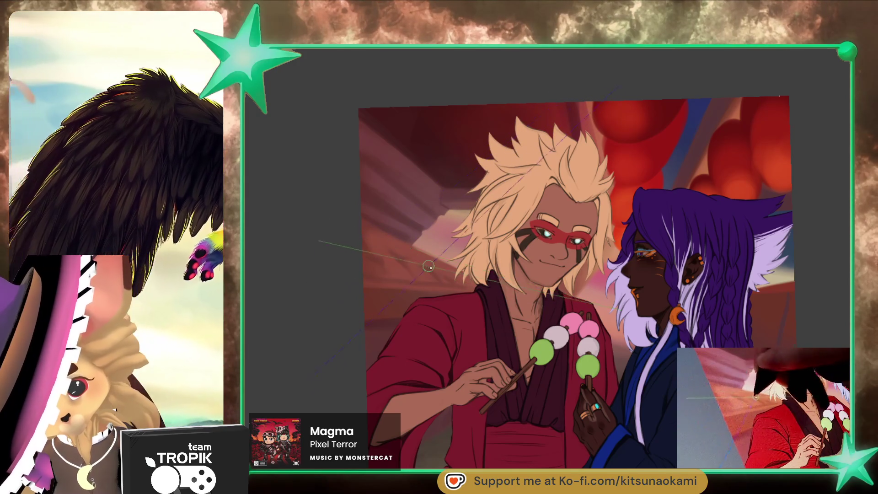
pyautogui.moveTo(511, 383); pyautogui.dragTo(662, 419)
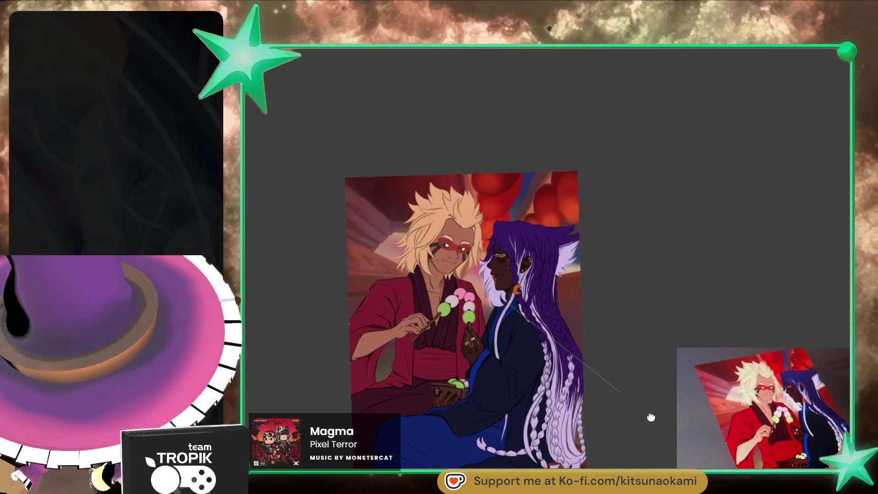
pyautogui.moveTo(610, 396); pyautogui.dragTo(399, 285)
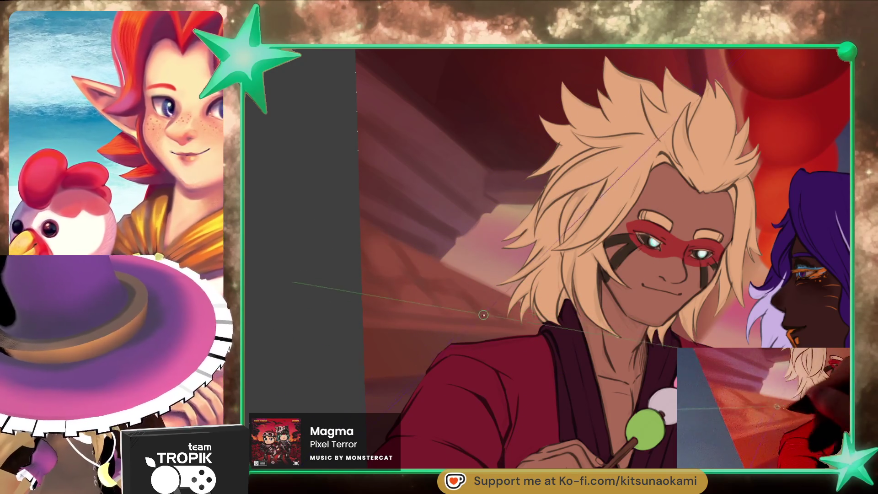
pyautogui.scroll(-5, 458, 285)
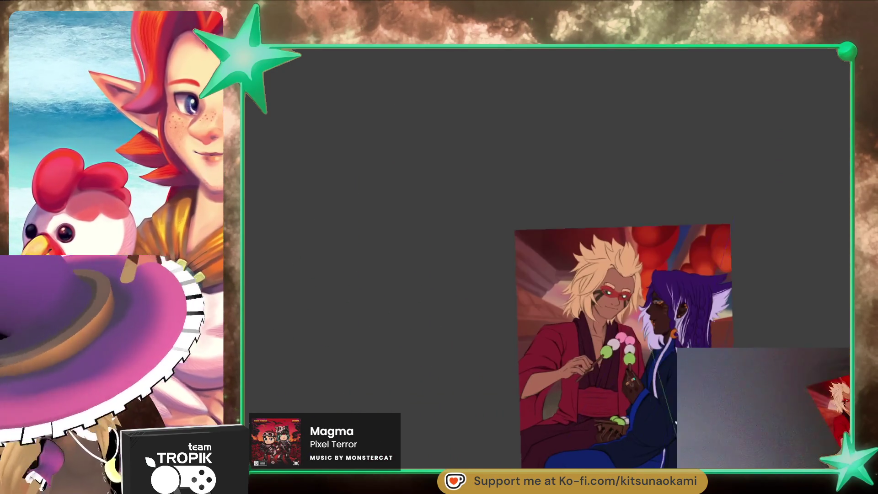
pyautogui.scroll(4, 522, 228)
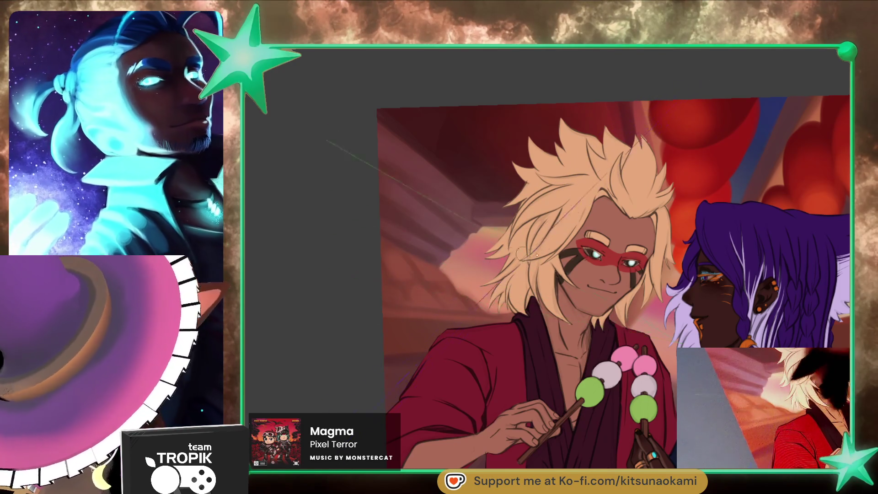
pyautogui.scroll(-5, 509, 254)
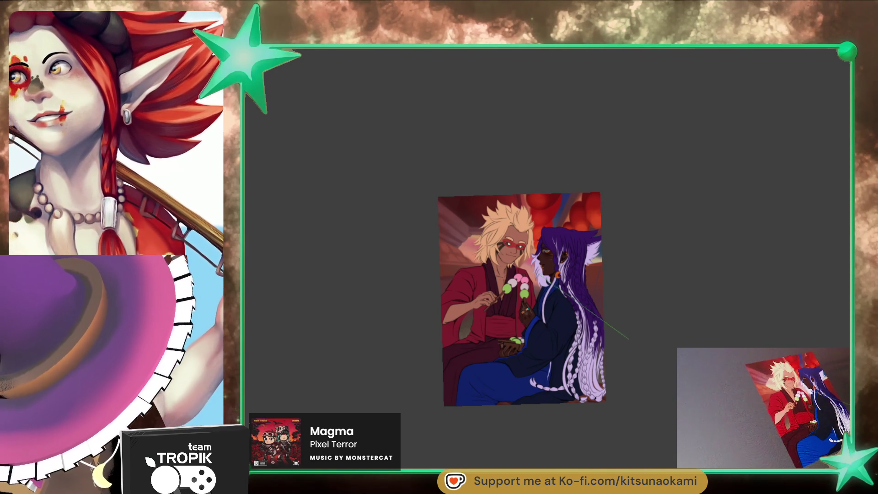
pyautogui.scroll(5, 573, 277)
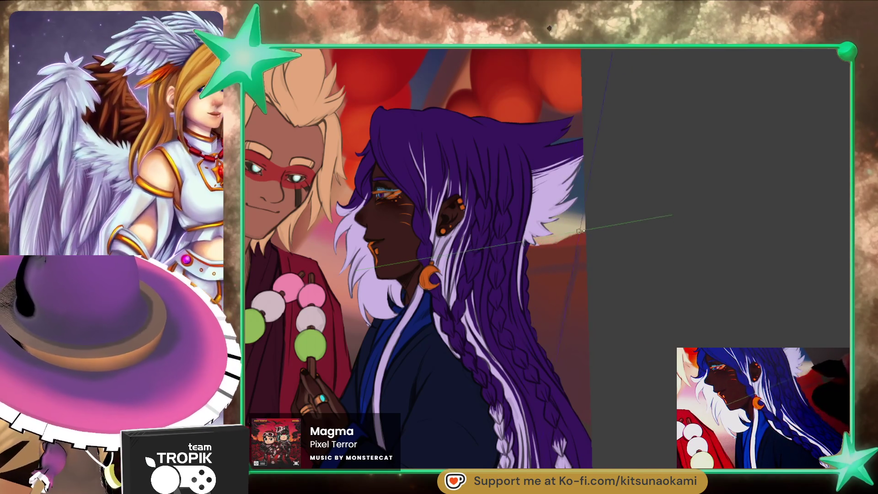
pyautogui.scroll(-5, 604, 275)
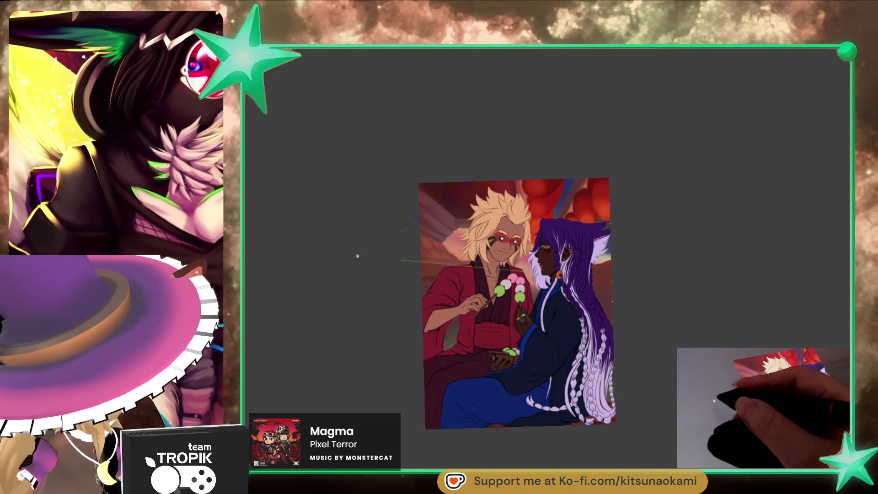
pyautogui.click(623, 286)
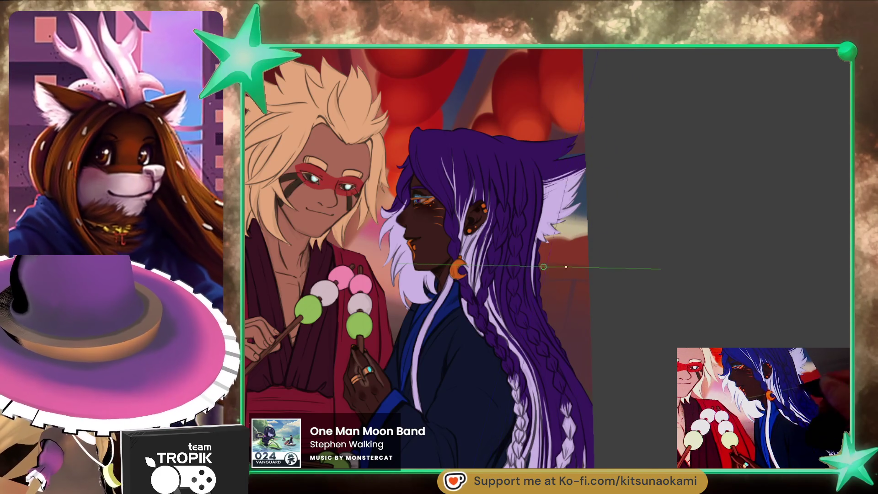
pyautogui.scroll(-5, 665, 286)
pyautogui.moveTo(662, 364); pyautogui.dragTo(664, 338)
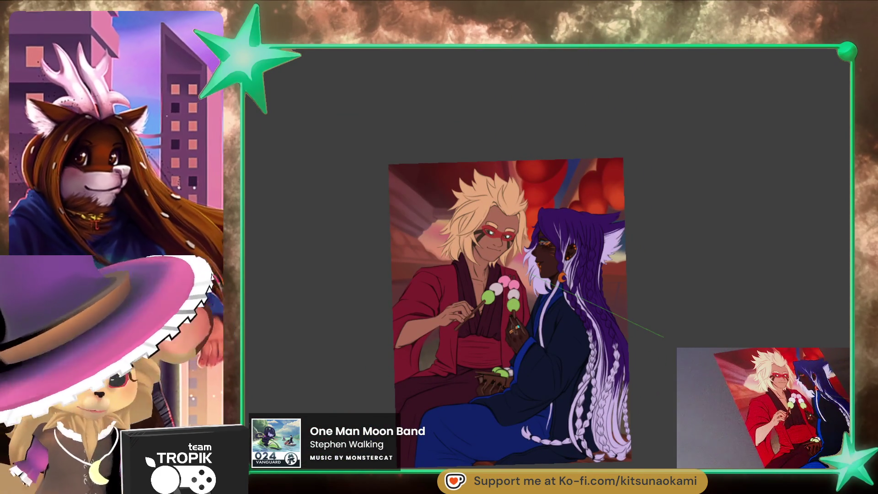
pyautogui.scroll(5, 641, 308)
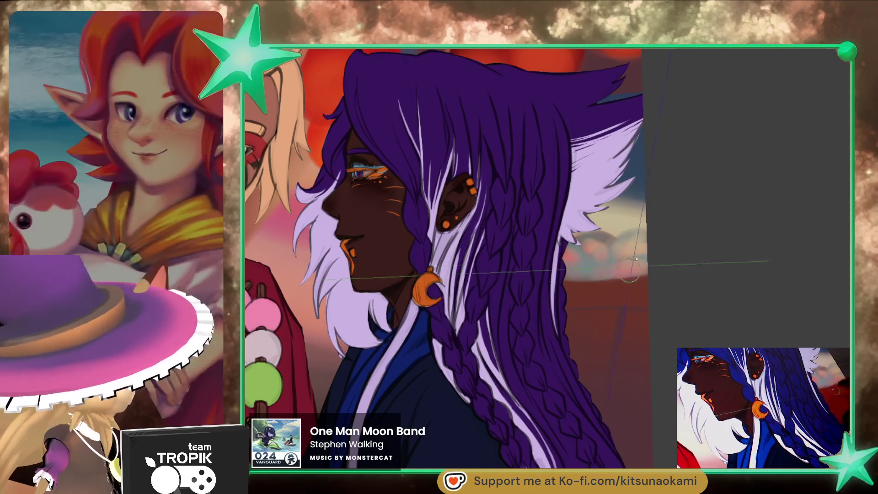
# - Sample a brownish colour from the artwork with the eyedropper as the foreground colour
pyautogui.keyDown('ctrl'); pyautogui.click(633, 229); pyautogui.keyUp('ctrl')
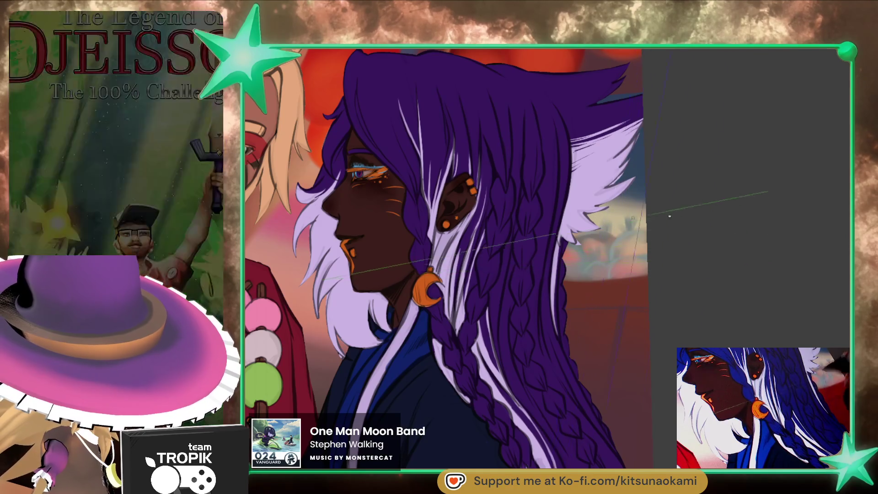
pyautogui.scroll(-5, 642, 217)
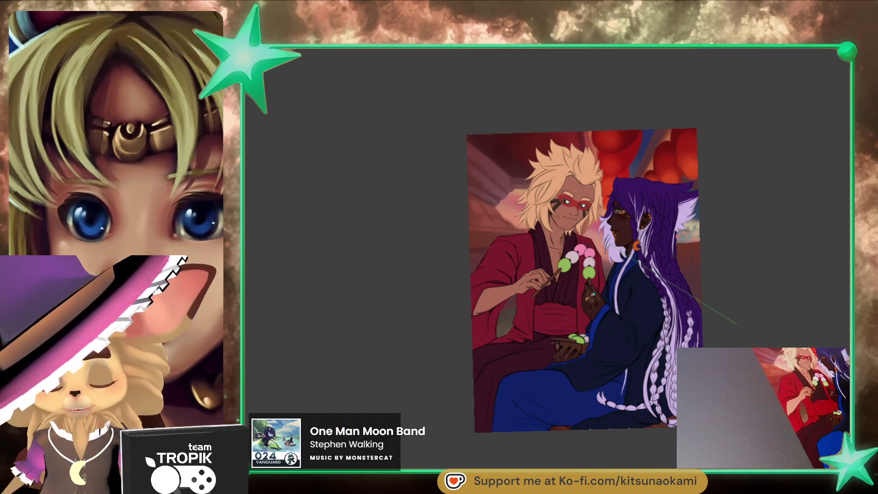
pyautogui.scroll(5, 637, 246)
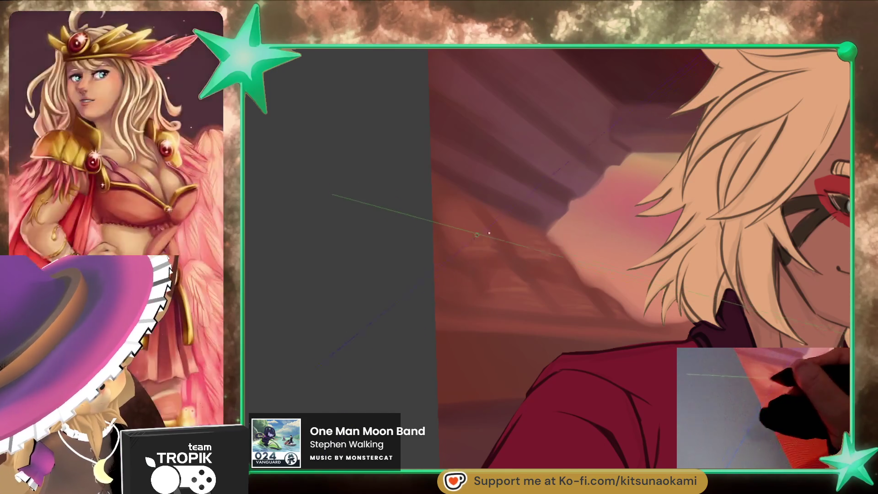
pyautogui.scroll(2, 626, 376)
pyautogui.scroll(-3, 627, 376)
pyautogui.scroll(1, 627, 376)
pyautogui.scroll(3, 562, 245)
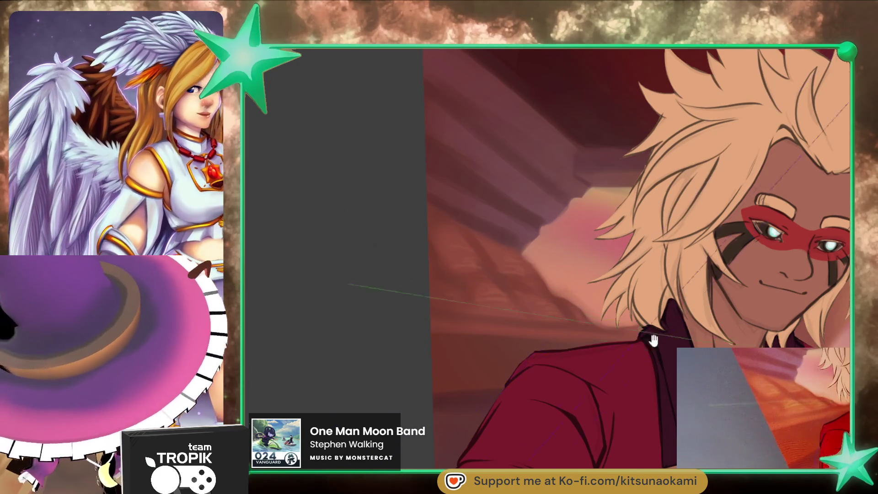
pyautogui.moveTo(505, 252); pyautogui.dragTo(457, 256)
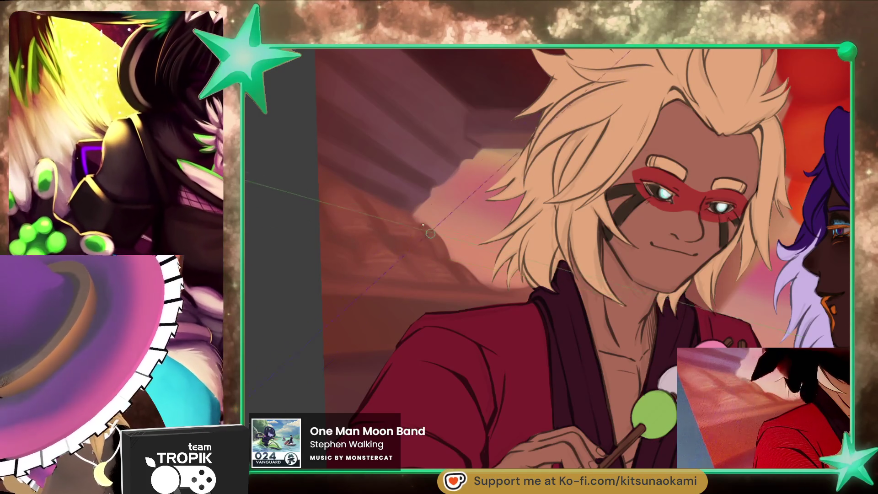
pyautogui.scroll(-3, 430, 219)
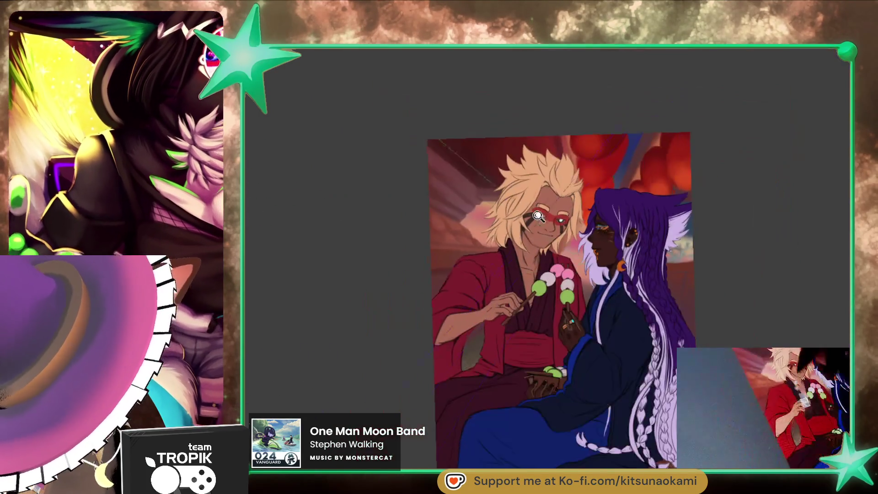
pyautogui.scroll(1, 541, 193)
pyautogui.scroll(1, 541, 193)
pyautogui.scroll(-2, 668, 360)
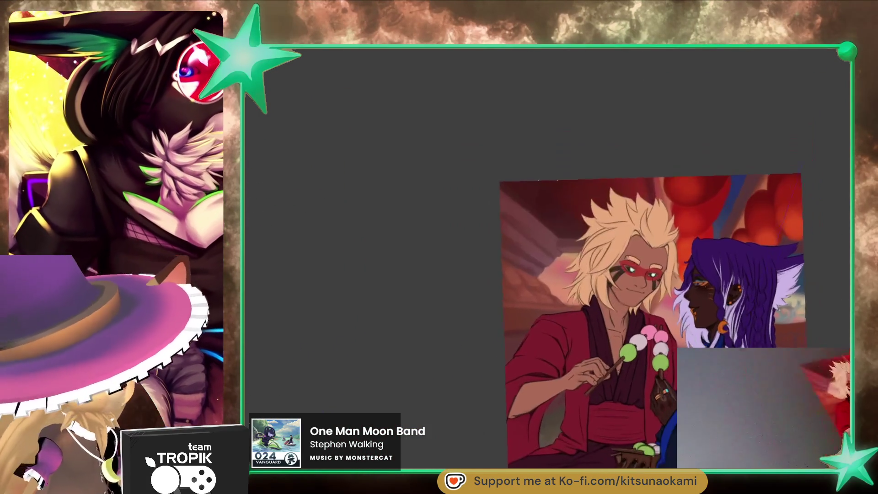
pyautogui.scroll(1, 669, 361)
pyautogui.scroll(1, 668, 361)
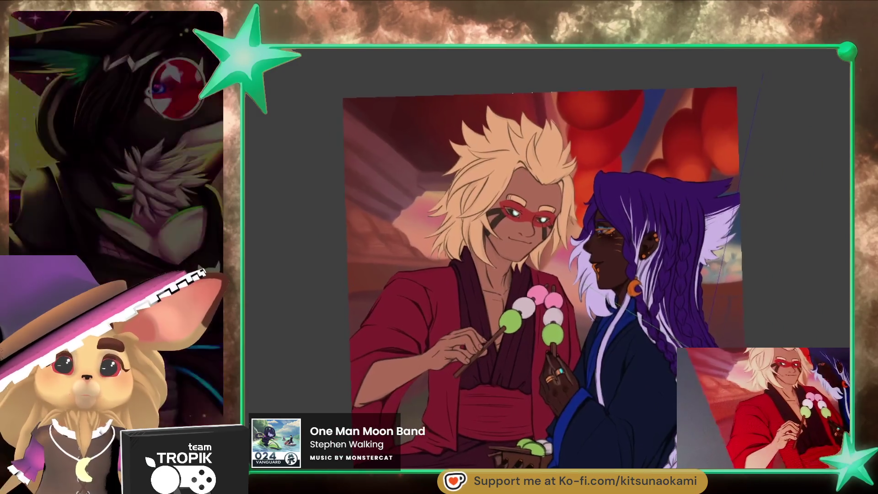
pyautogui.scroll(2, 458, 243)
pyautogui.moveTo(458, 243); pyautogui.dragTo(492, 306)
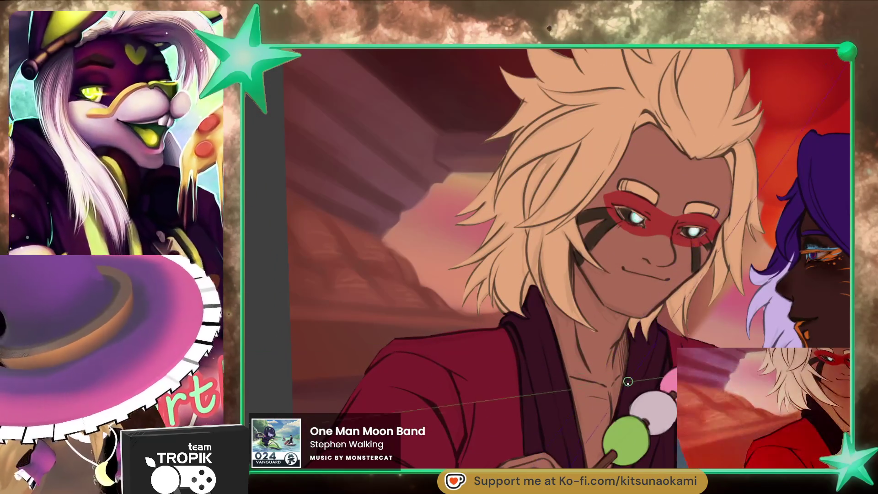
pyautogui.scroll(1, 559, 184)
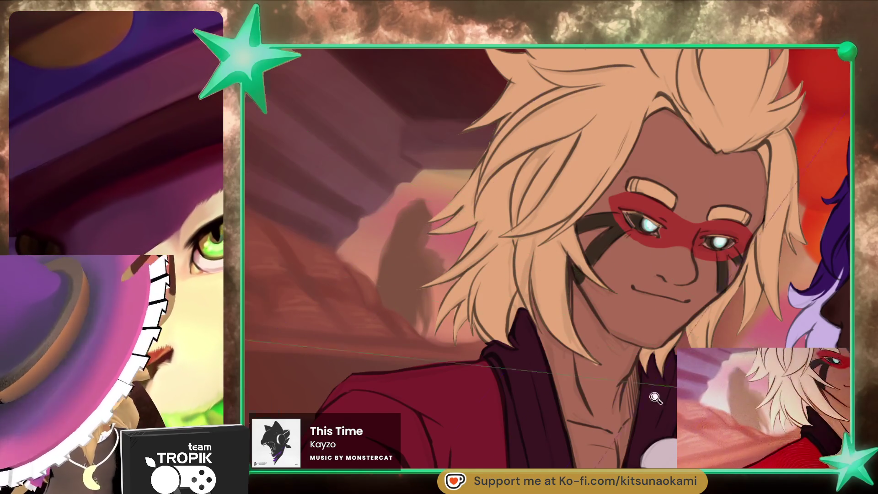
pyautogui.scroll(-3, 642, 389)
pyautogui.scroll(1, 641, 388)
pyautogui.scroll(1, 615, 339)
pyautogui.scroll(1, 587, 280)
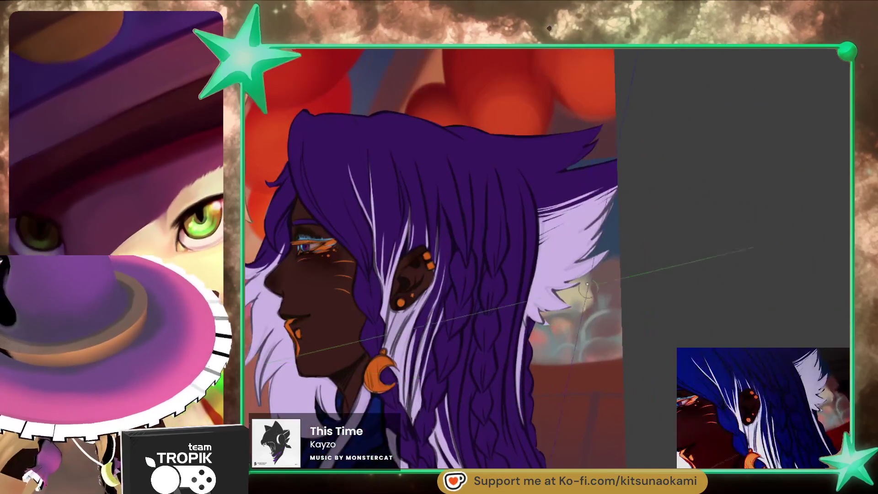
pyautogui.scroll(-5, 609, 255)
pyautogui.scroll(2, 529, 272)
pyautogui.scroll(3, 530, 271)
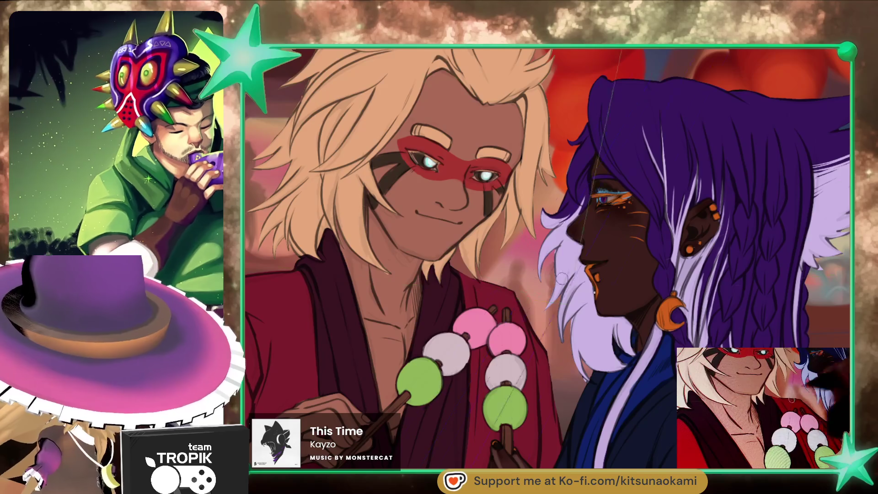
pyautogui.scroll(-5, 548, 326)
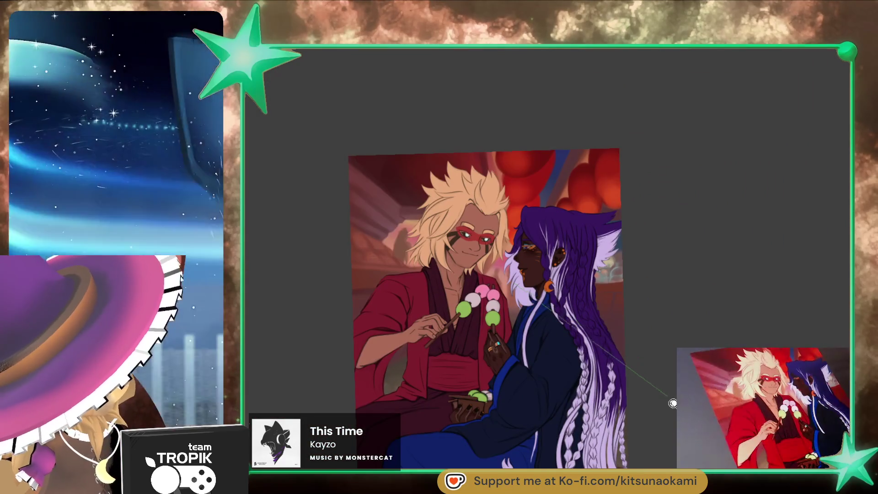
pyautogui.moveTo(673, 378); pyautogui.dragTo(676, 358)
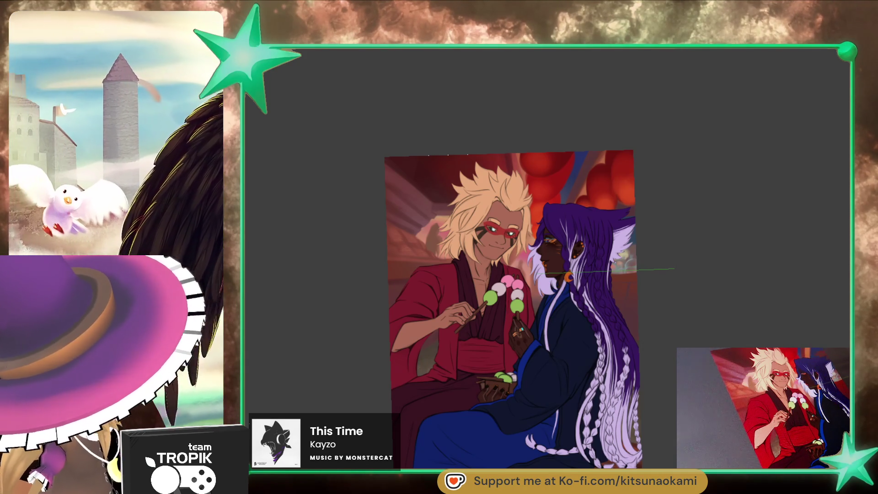
pyautogui.scroll(3, 645, 130)
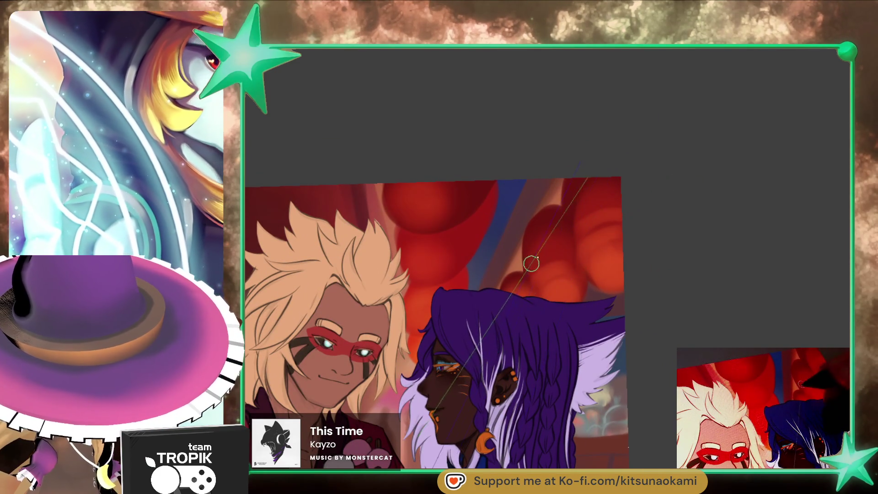
pyautogui.moveTo(566, 268); pyautogui.dragTo(653, 338)
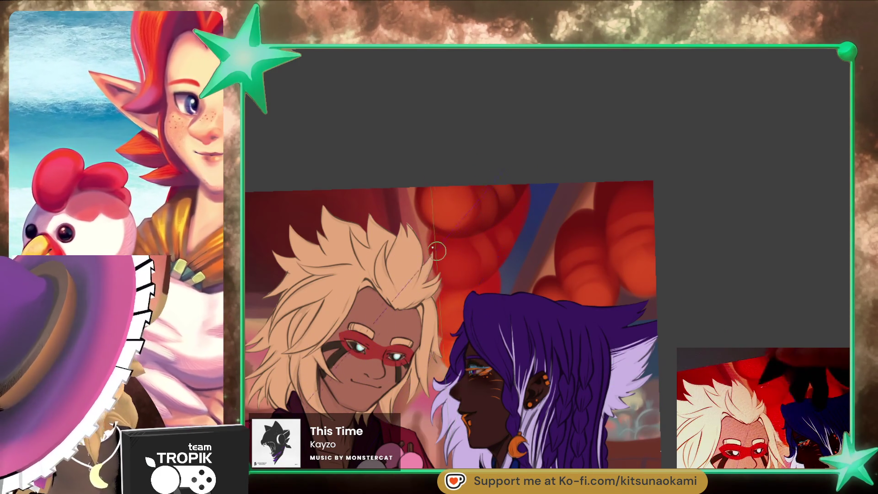
pyautogui.scroll(-3, 639, 333)
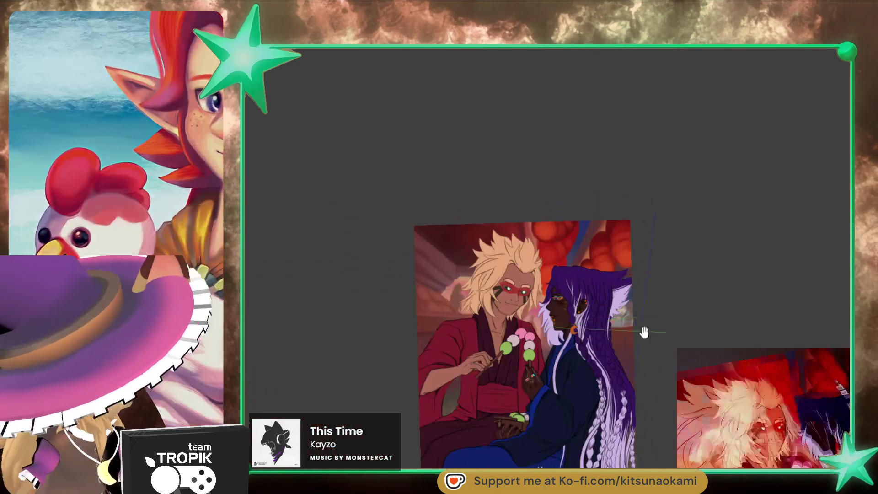
pyautogui.scroll(3, 690, 337)
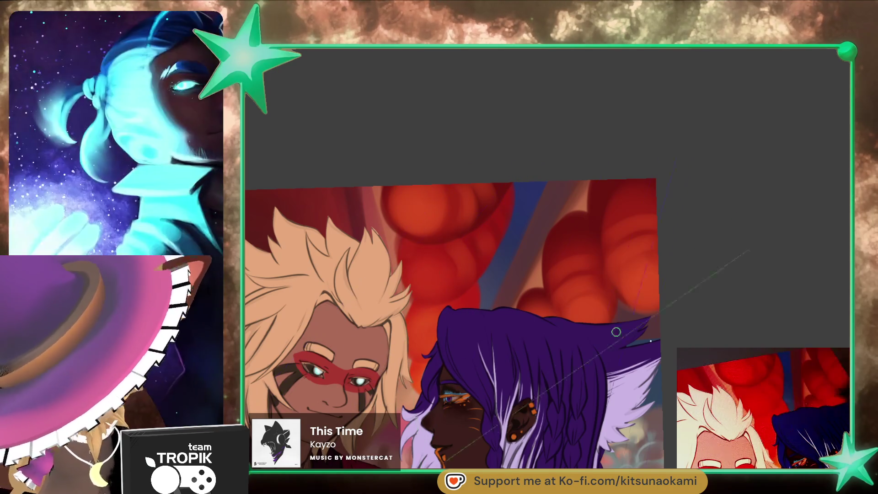
pyautogui.scroll(1, 588, 324)
pyautogui.scroll(2, 583, 275)
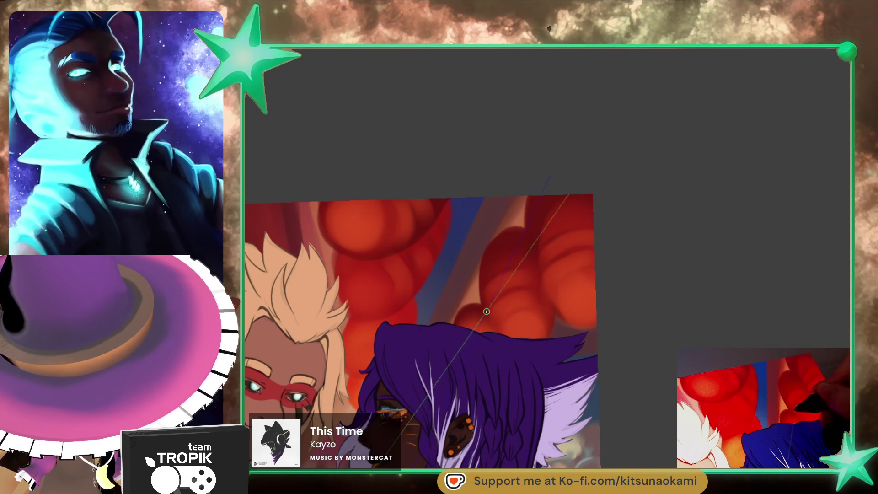
pyautogui.press('5')
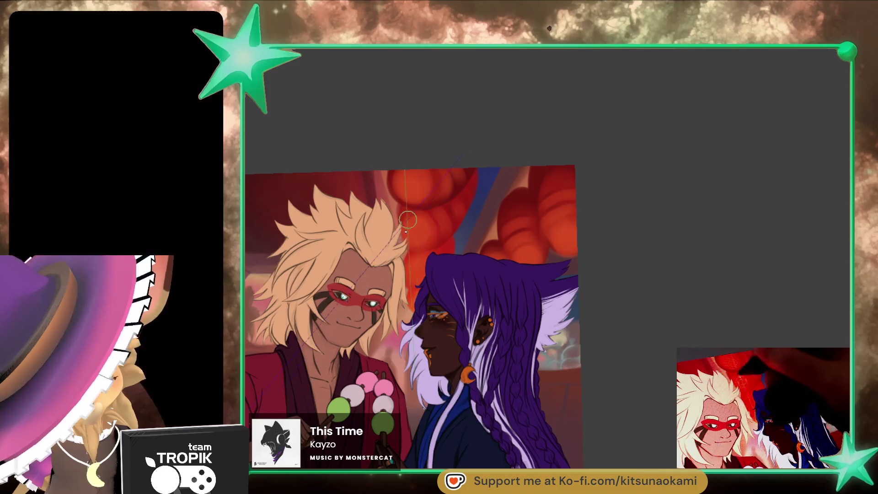
pyautogui.scroll(3, 434, 267)
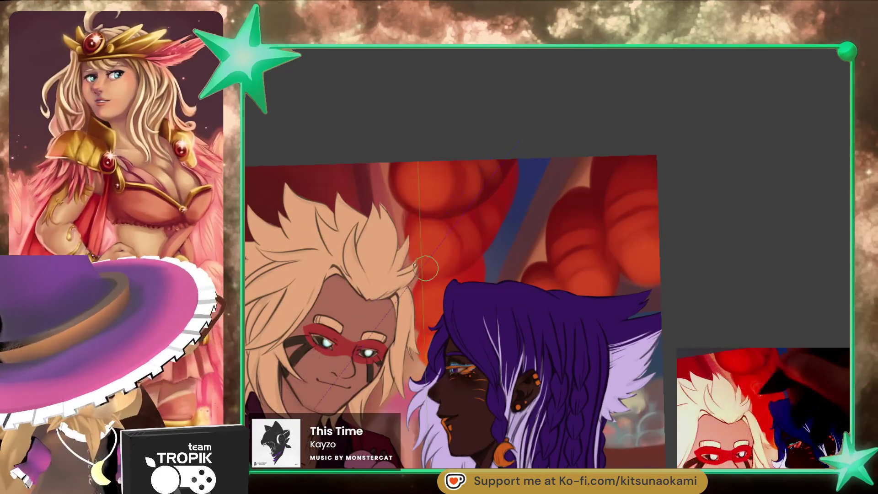
pyautogui.scroll(-5, 434, 267)
pyautogui.scroll(2, 434, 267)
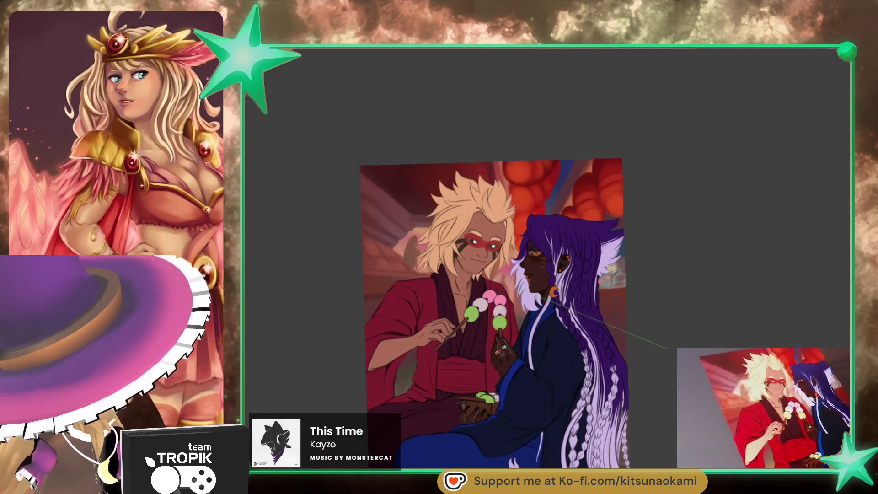
pyautogui.scroll(3, 583, 173)
pyautogui.scroll(2, 587, 206)
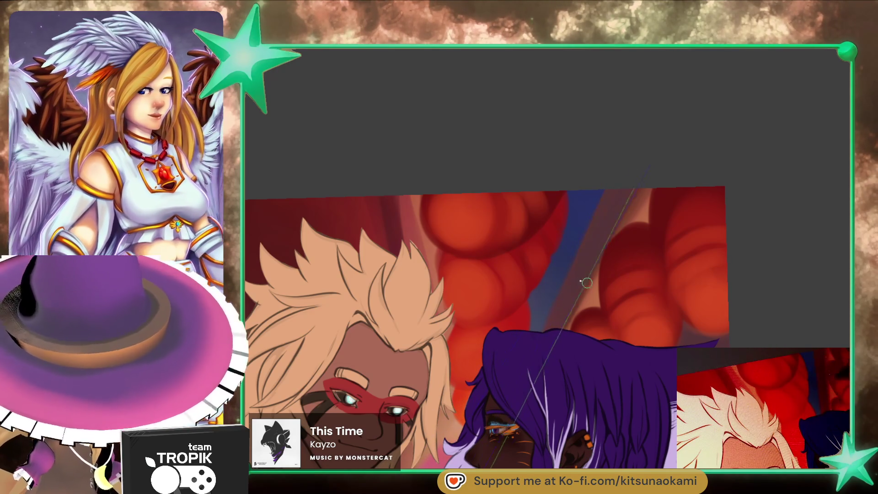
pyautogui.press(']')
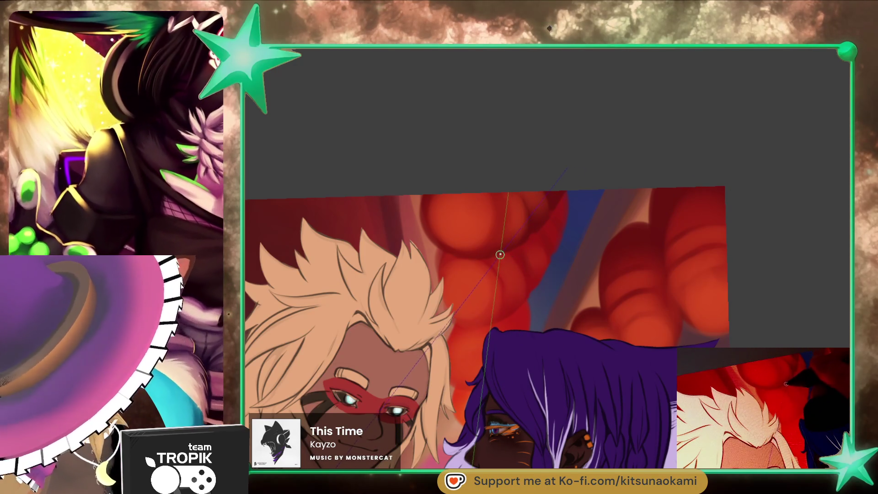
pyautogui.scroll(-5, 504, 258)
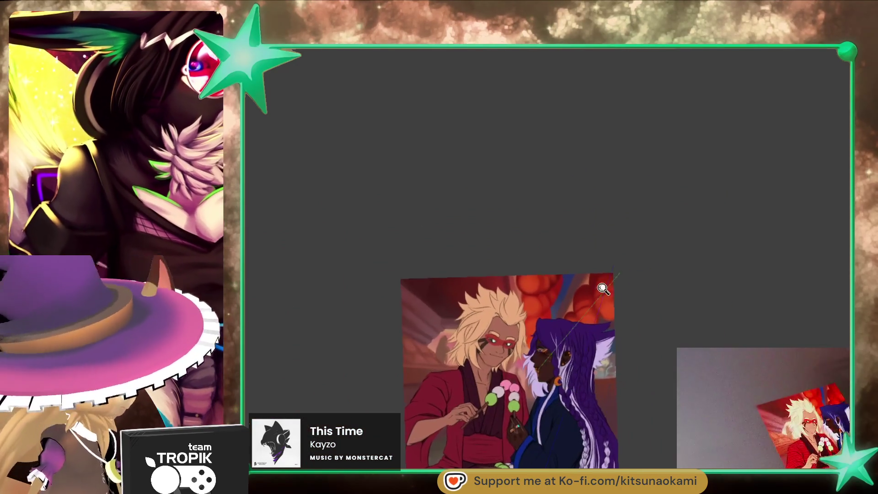
pyautogui.scroll(6, 621, 167)
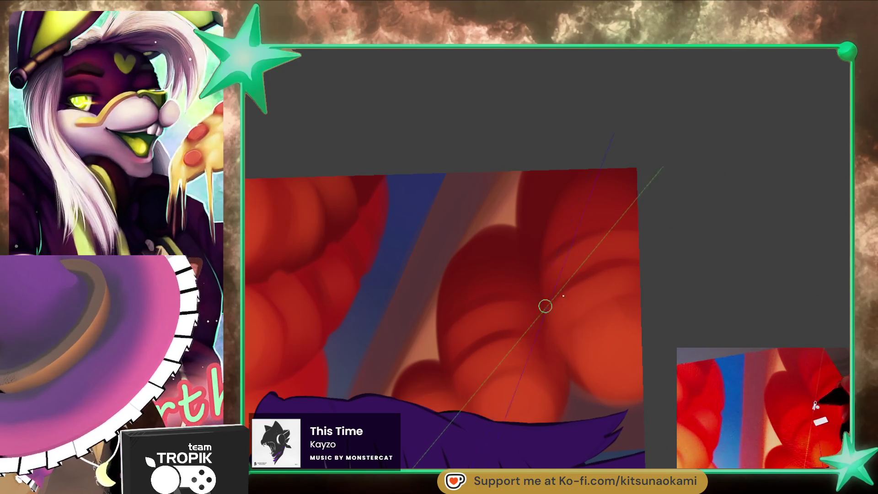
pyautogui.scroll(-3, 547, 413)
pyautogui.scroll(2, 547, 413)
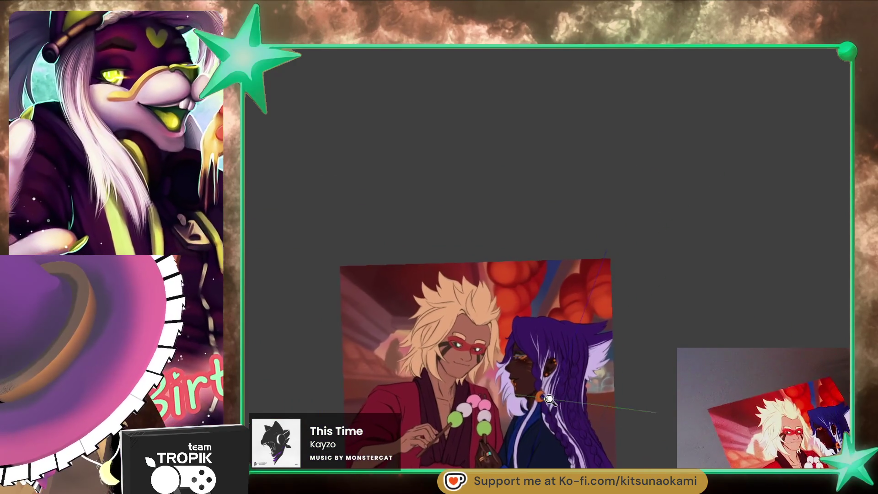
pyautogui.scroll(5, 549, 400)
pyautogui.scroll(2, 575, 320)
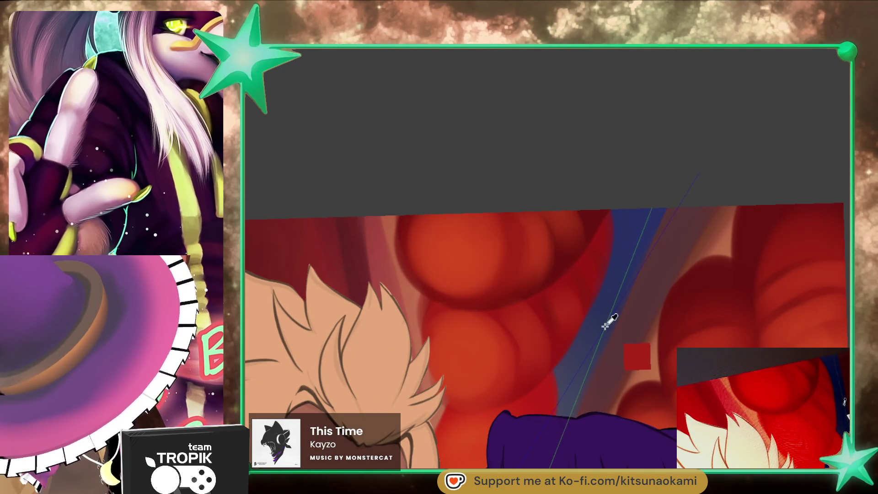
pyautogui.scroll(-5, 608, 322)
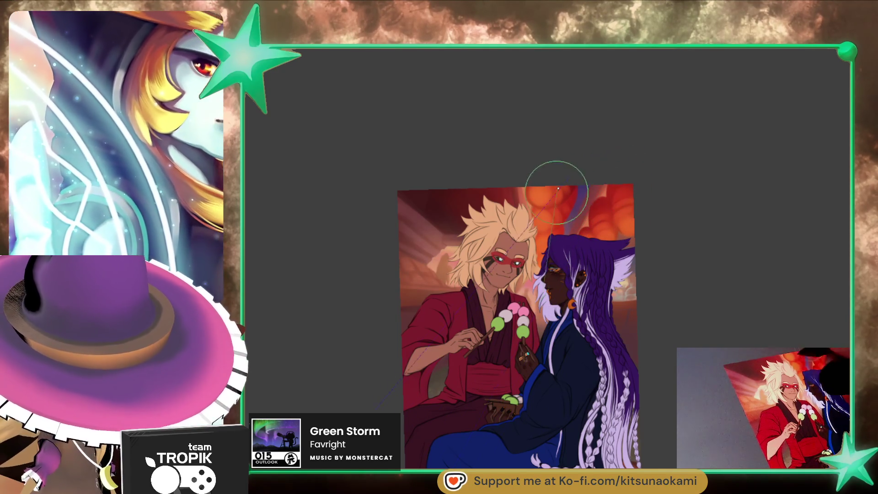
pyautogui.moveTo(557, 192); pyautogui.dragTo(773, 337)
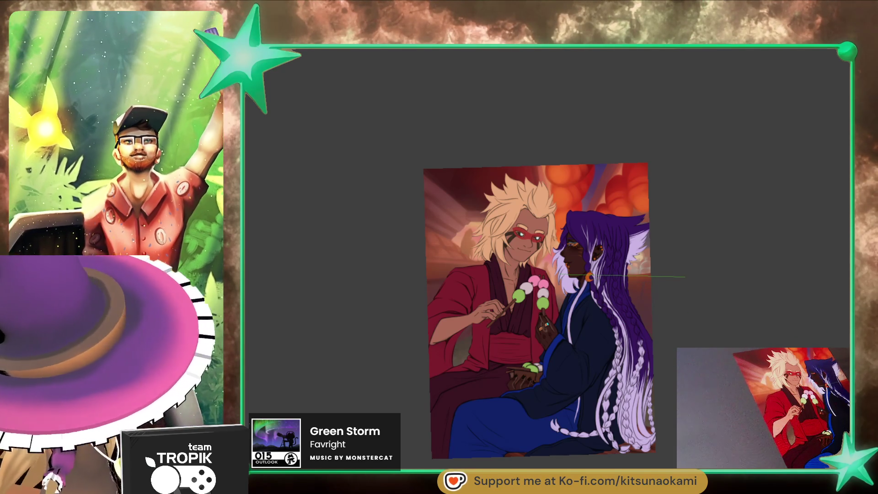
pyautogui.scroll(5, 401, 258)
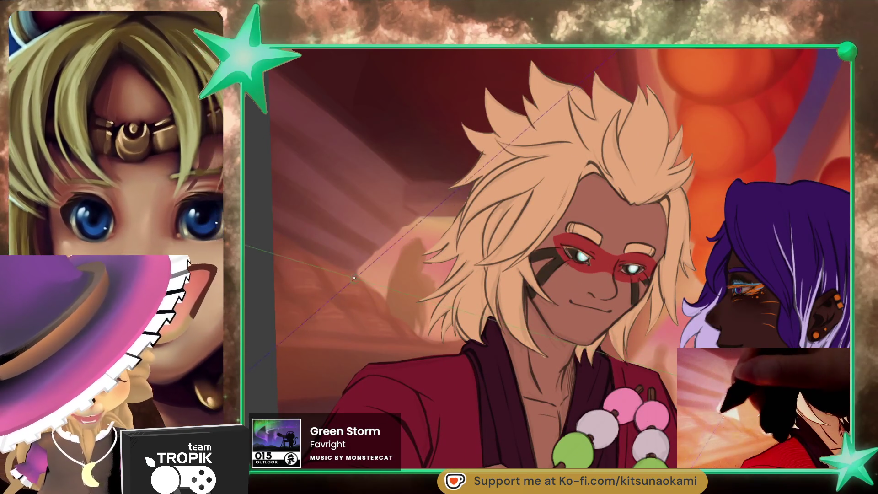
pyautogui.hotkey('ctrl', '-')
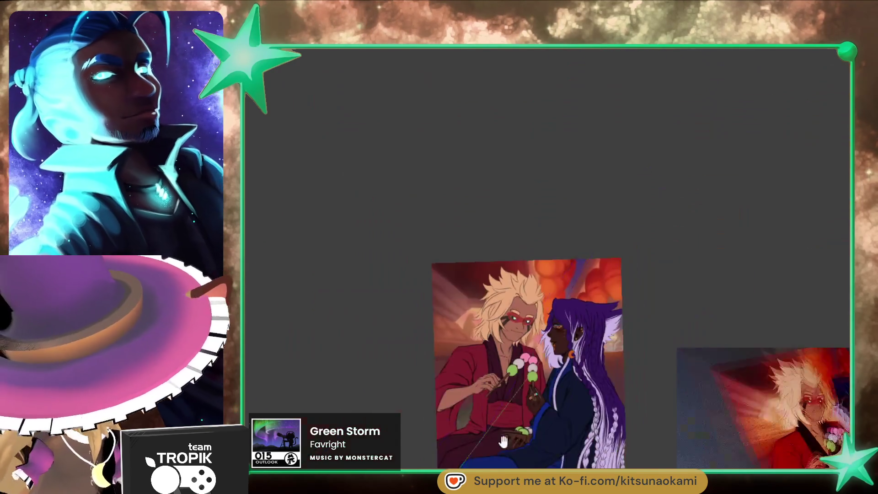
pyautogui.scroll(-5, 481, 275)
pyautogui.scroll(3, 480, 275)
pyautogui.moveTo(675, 357); pyautogui.dragTo(666, 339)
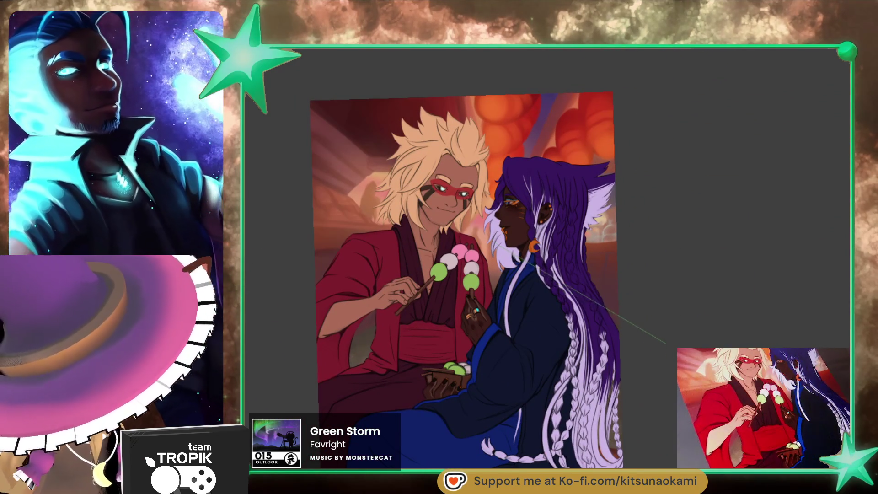
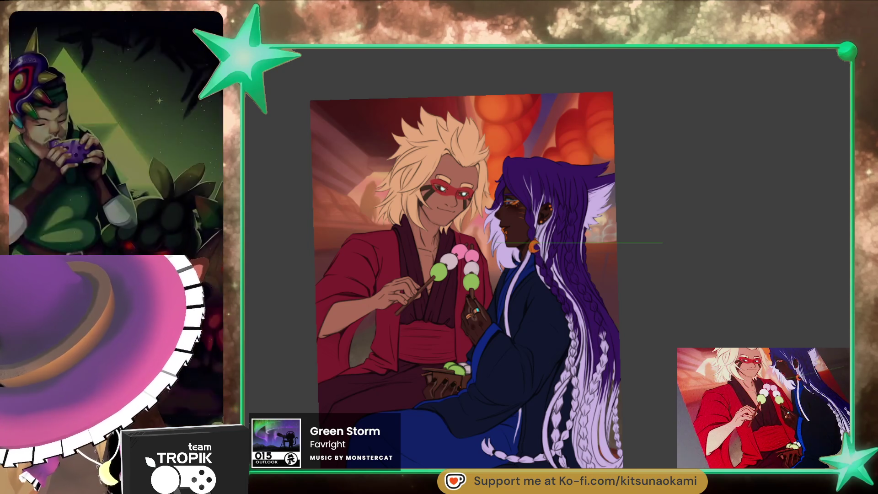
pyautogui.scroll(5, 561, 355)
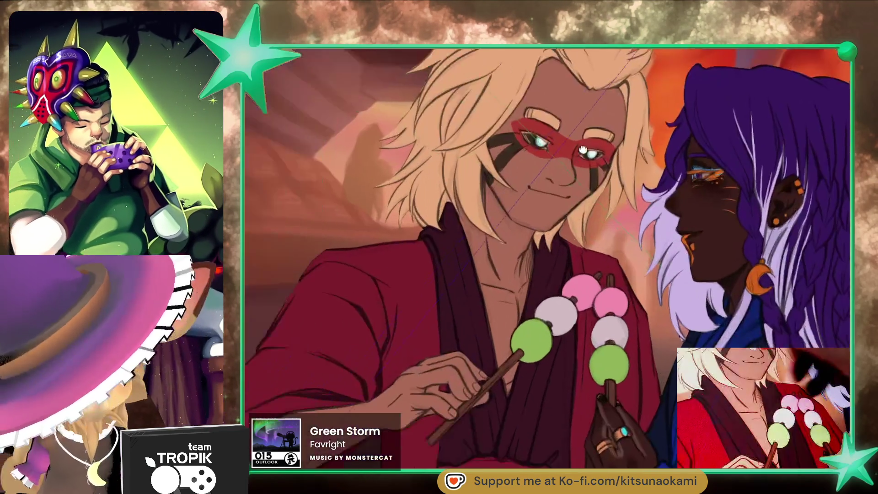
# - Paint the fingernails dark on the hand holding the dango stick with a smaller brush
pyautogui.moveTo(561, 355); pyautogui.dragTo(560, 231)
pyautogui.scroll(5, 384, 251)
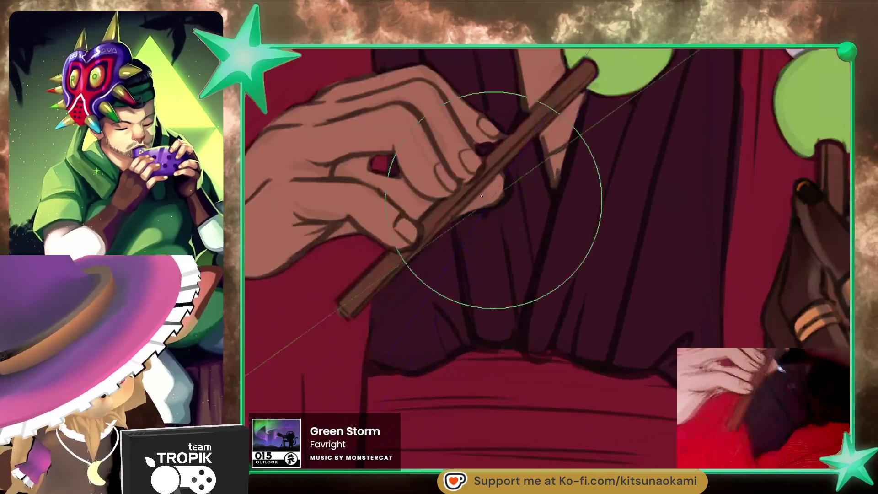
pyautogui.press('[')
pyautogui.press('[')
pyautogui.press('[')
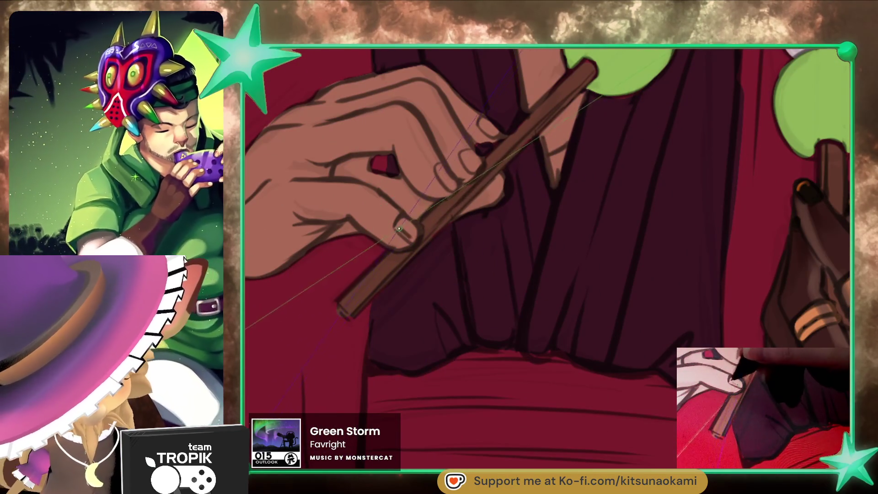
pyautogui.moveTo(405, 224); pyautogui.dragTo(410, 232)
pyautogui.moveTo(459, 191)
pyautogui.mouseDown()
pyautogui.moveTo(441, 170)
pyautogui.moveTo(450, 180)
pyautogui.moveTo(466, 159)
pyautogui.mouseUp()
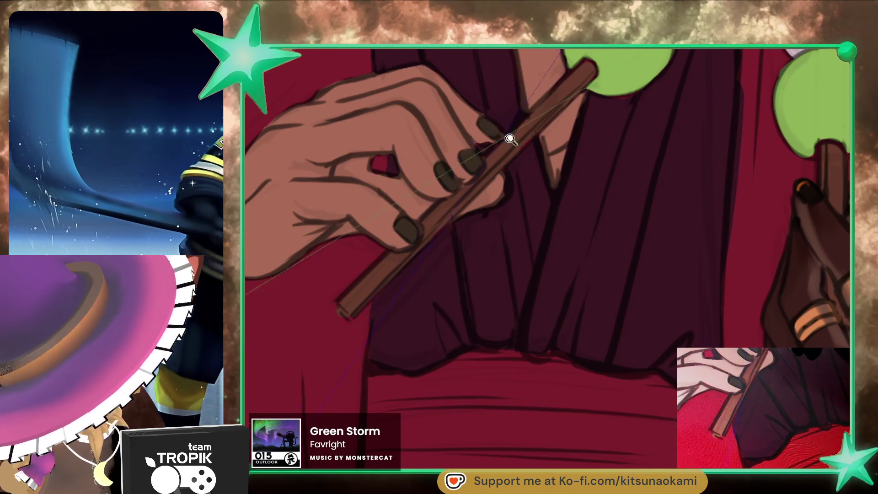
pyautogui.scroll(-5, 502, 138)
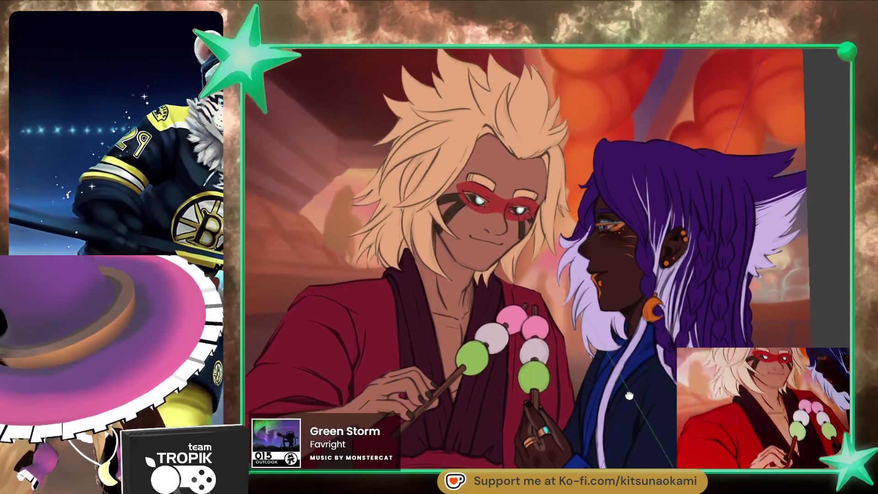
pyautogui.scroll(2, 630, 394)
pyautogui.scroll(2, 630, 394)
pyautogui.scroll(3, 638, 387)
pyautogui.scroll(2, 666, 377)
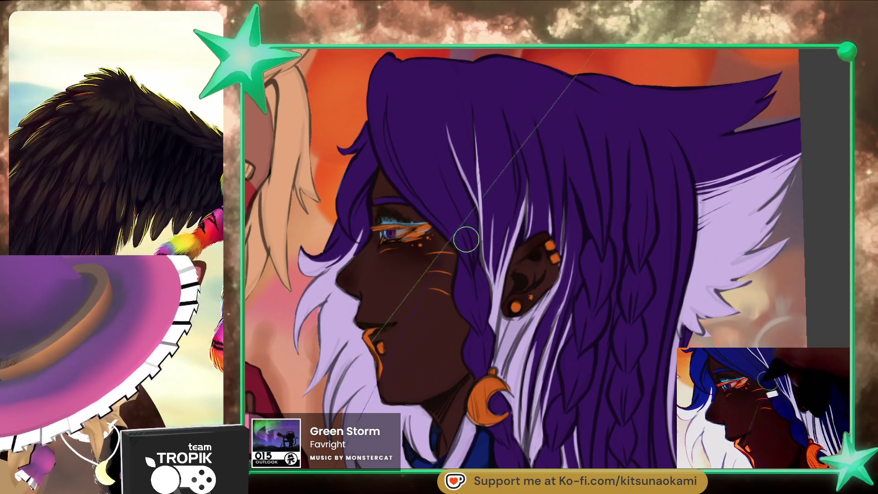
# - Paint thin orange strands down through the purple hair and upper braid
pyautogui.moveTo(386, 116); pyautogui.dragTo(472, 278)
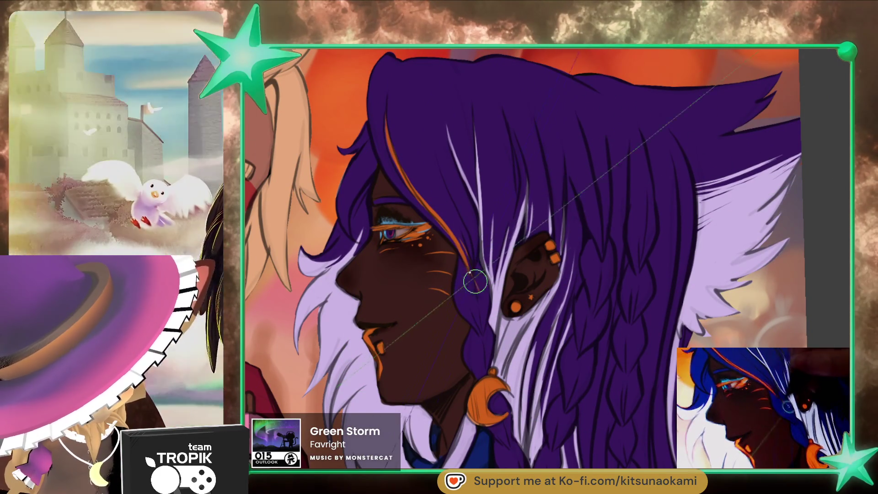
pyautogui.moveTo(485, 296)
pyautogui.mouseDown()
pyautogui.moveTo(435, 181)
pyautogui.moveTo(432, 309)
pyautogui.mouseUp()
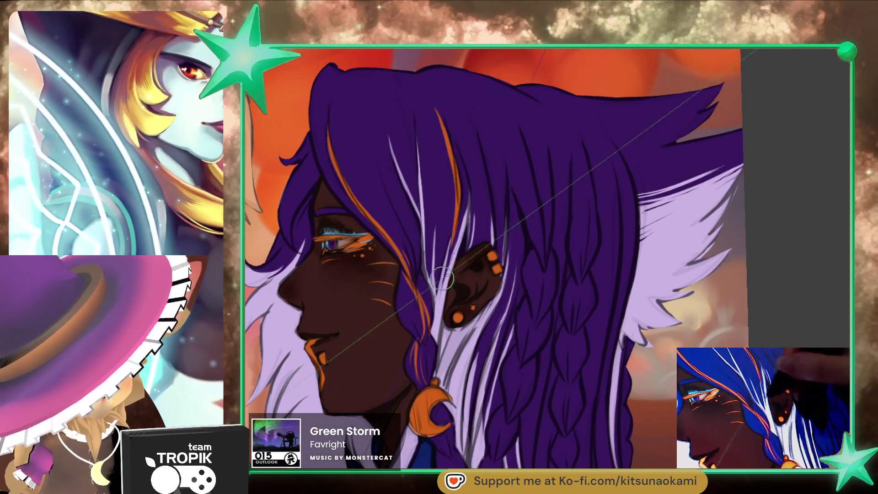
pyautogui.moveTo(558, 213); pyautogui.dragTo(521, 151)
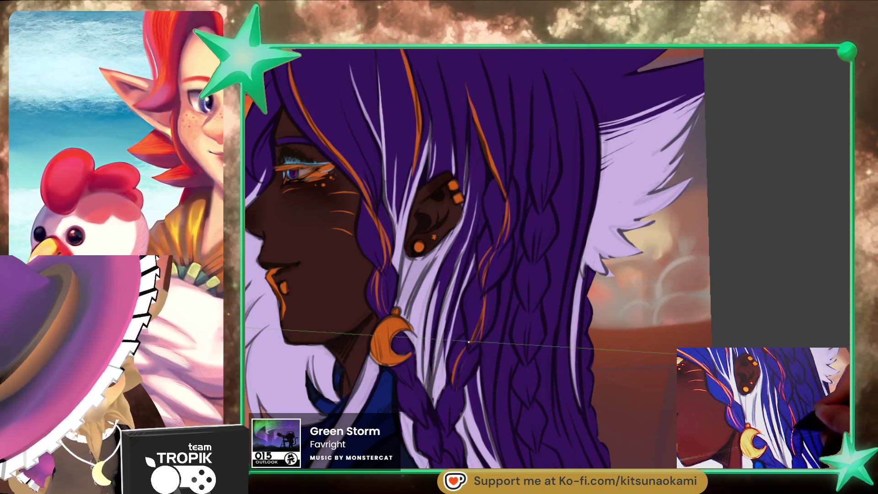
pyautogui.scroll(-5, 469, 341)
pyautogui.scroll(2, 584, 356)
pyautogui.scroll(2, 613, 282)
pyautogui.scroll(2, 586, 363)
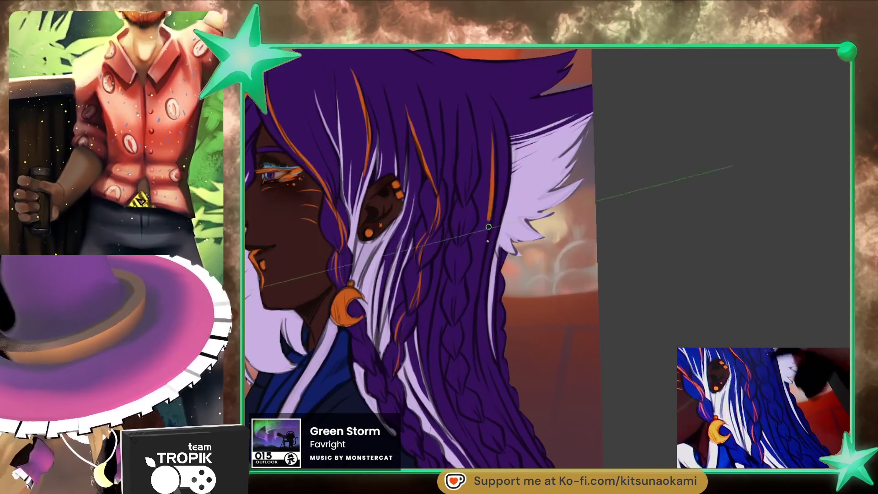
pyautogui.moveTo(492, 138); pyautogui.dragTo(475, 353)
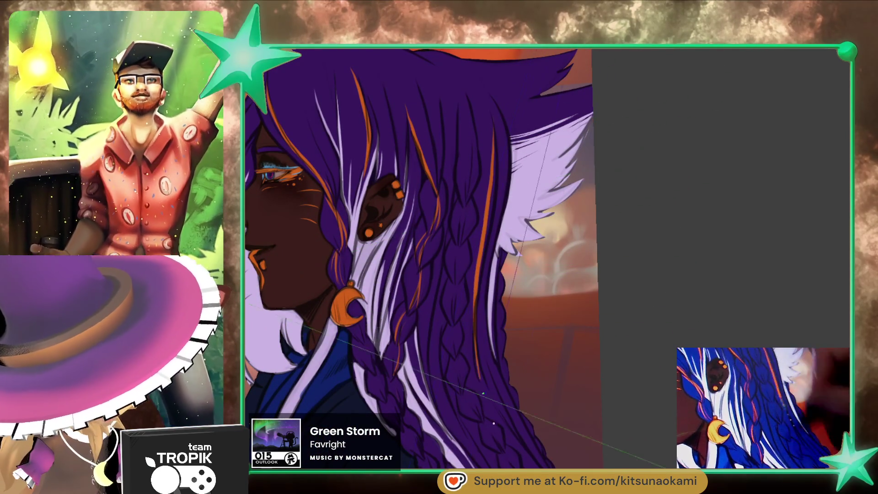
pyautogui.moveTo(555, 442); pyautogui.dragTo(439, 236)
# - Add orange strand lines along the lower braids with light tips, then review the whole scene
pyautogui.moveTo(418, 204); pyautogui.dragTo(456, 295)
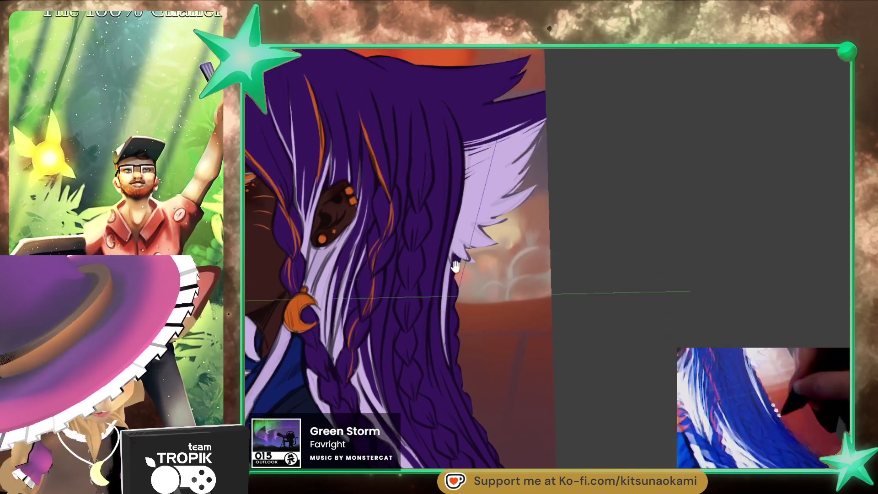
pyautogui.moveTo(455, 432); pyautogui.dragTo(413, 228)
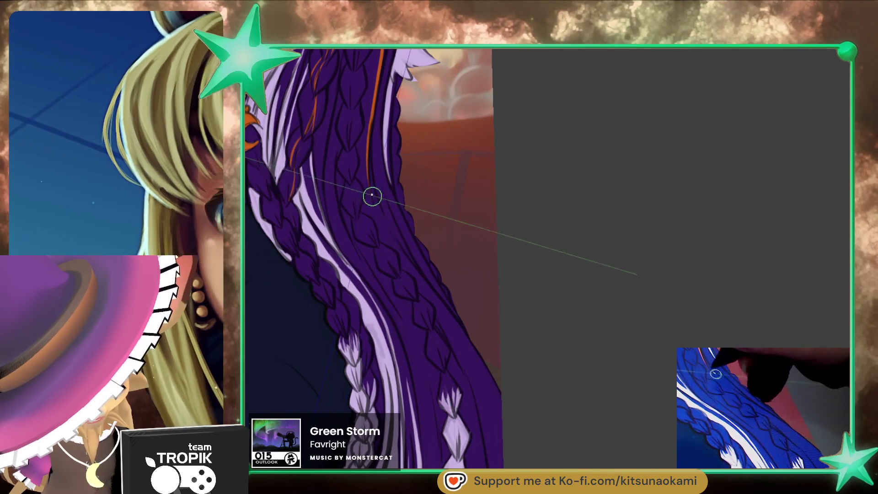
pyautogui.moveTo(371, 172); pyautogui.dragTo(472, 350)
pyautogui.moveTo(516, 449)
pyautogui.mouseDown()
pyautogui.moveTo(480, 304)
pyautogui.moveTo(485, 412)
pyautogui.moveTo(478, 308)
pyautogui.moveTo(425, 260)
pyautogui.mouseUp()
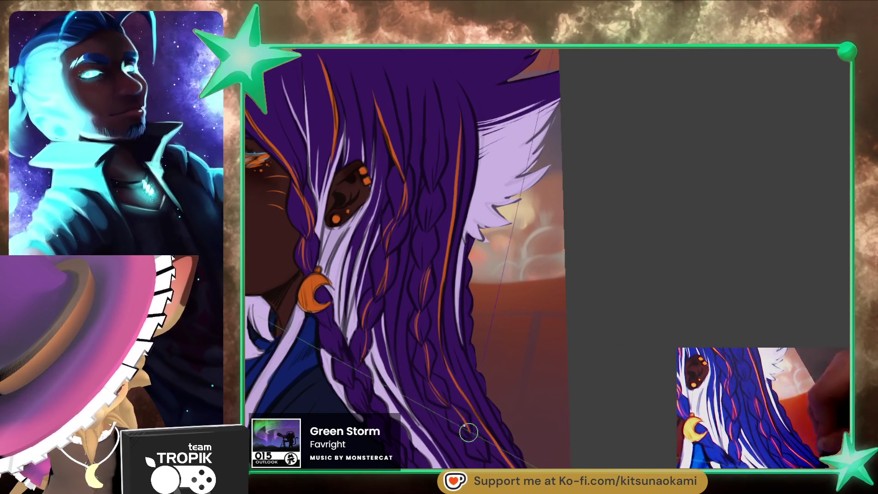
pyautogui.moveTo(469, 433); pyautogui.dragTo(462, 333)
pyautogui.scroll(-3, 529, 364)
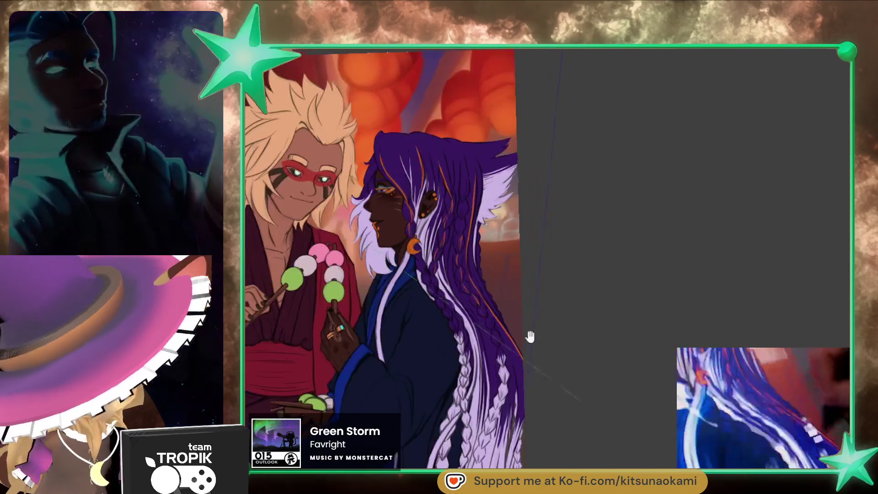
pyautogui.scroll(3, 481, 287)
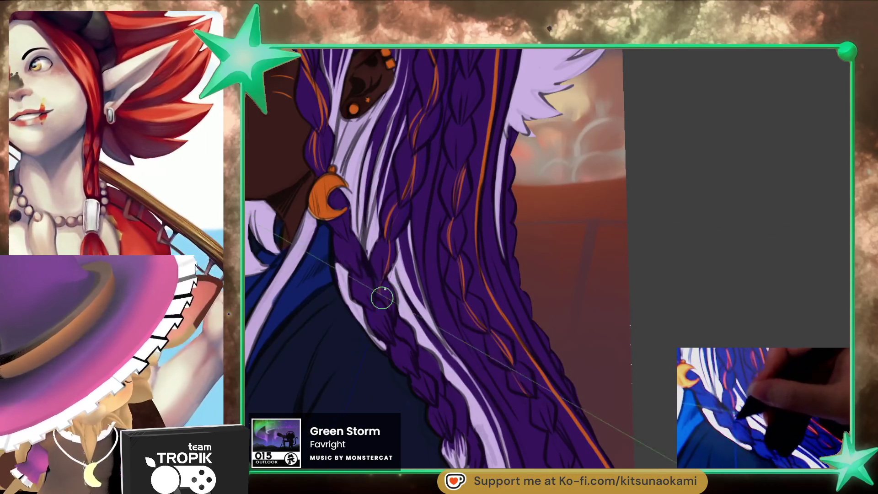
pyautogui.scroll(-2, 402, 333)
pyautogui.scroll(-2, 542, 307)
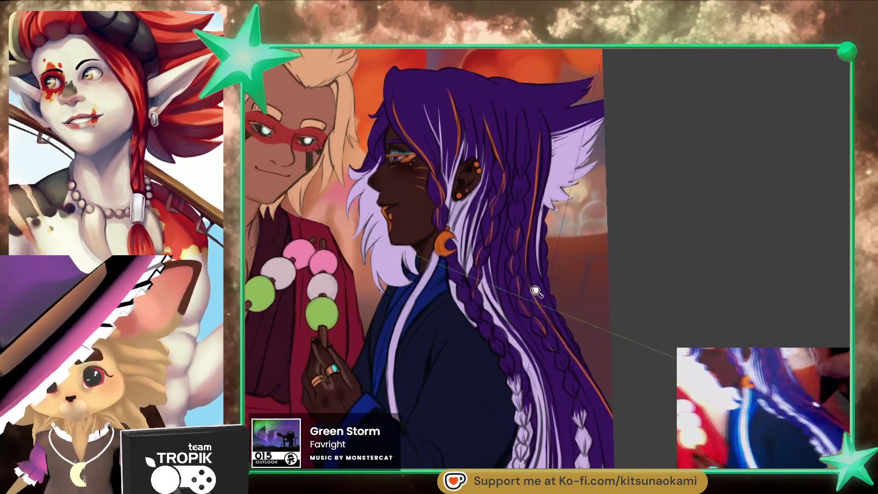
pyautogui.scroll(-3, 541, 306)
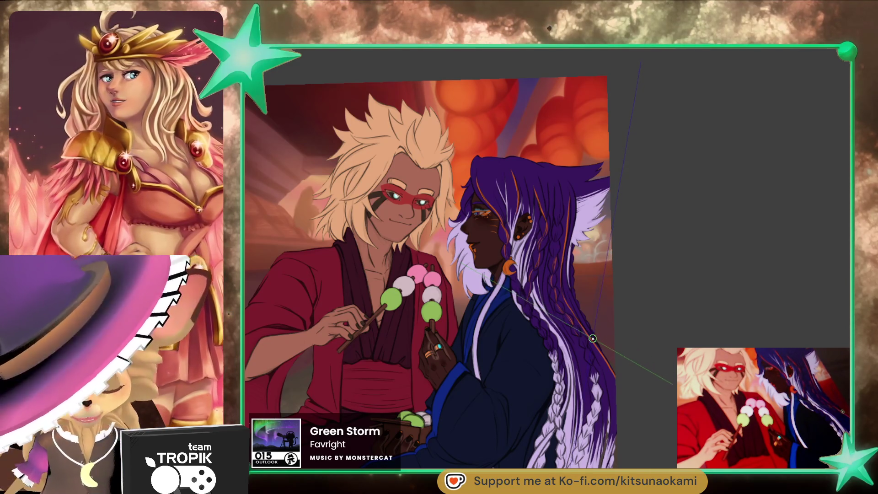
pyautogui.scroll(3, 468, 186)
pyautogui.scroll(2, 411, 219)
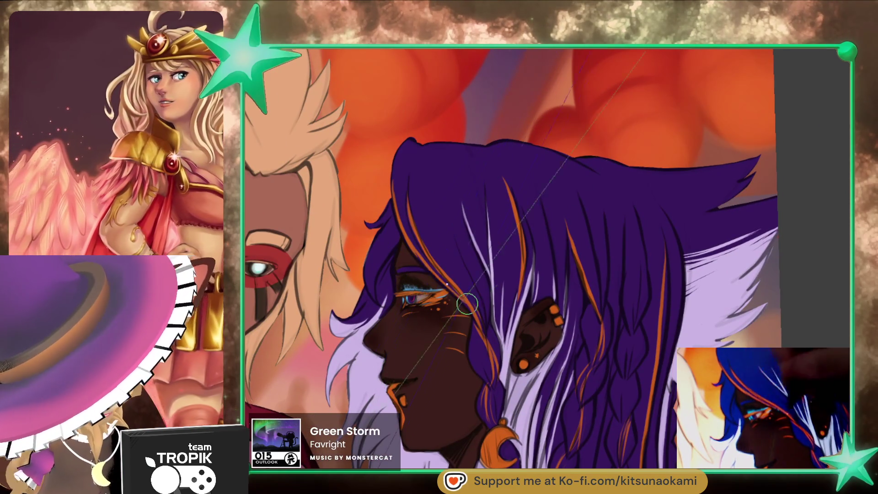
# - Reposition the view on the purple-haired head, earring and braid for strand refinement
pyautogui.moveTo(451, 251)
pyautogui.mouseDown()
pyautogui.moveTo(544, 173)
pyautogui.moveTo(521, 178)
pyautogui.mouseUp()
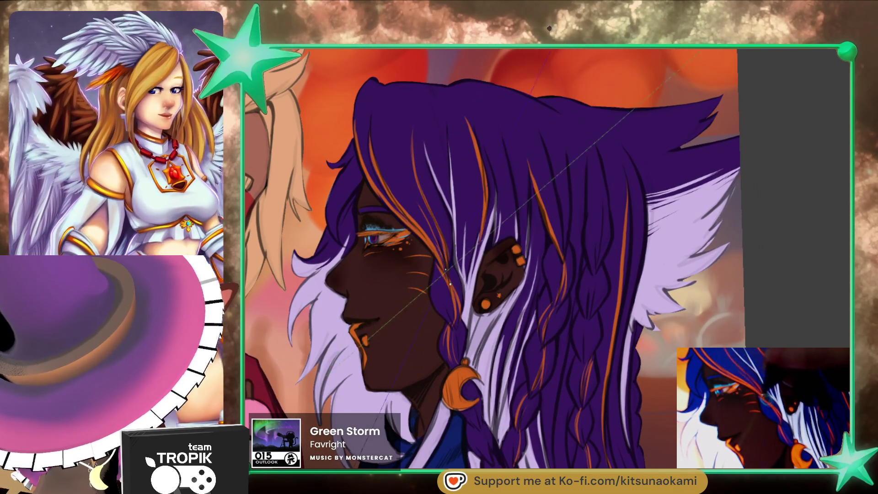
pyautogui.scroll(-3, 446, 272)
pyautogui.scroll(3, 456, 196)
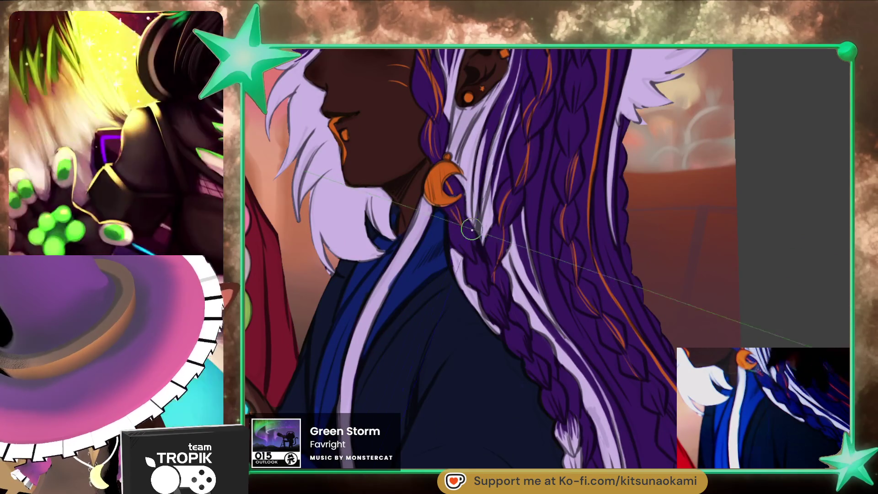
pyautogui.moveTo(499, 277); pyautogui.dragTo(446, 202)
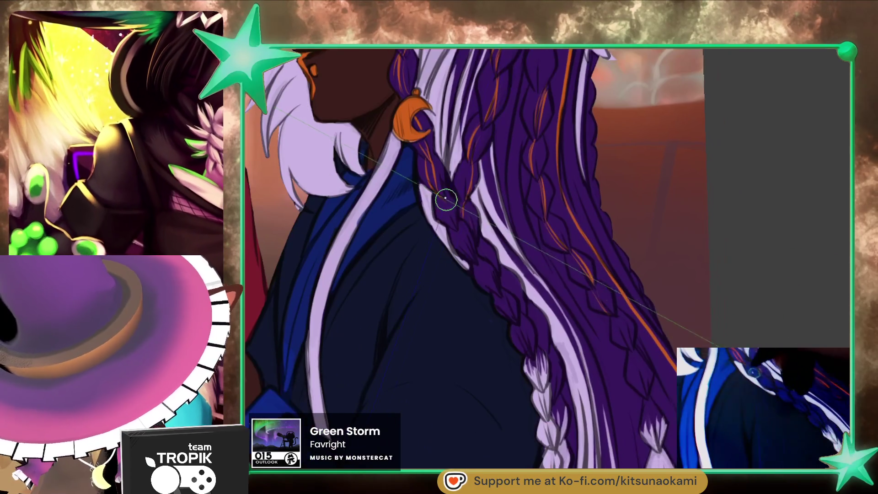
pyautogui.scroll(-1, 443, 199)
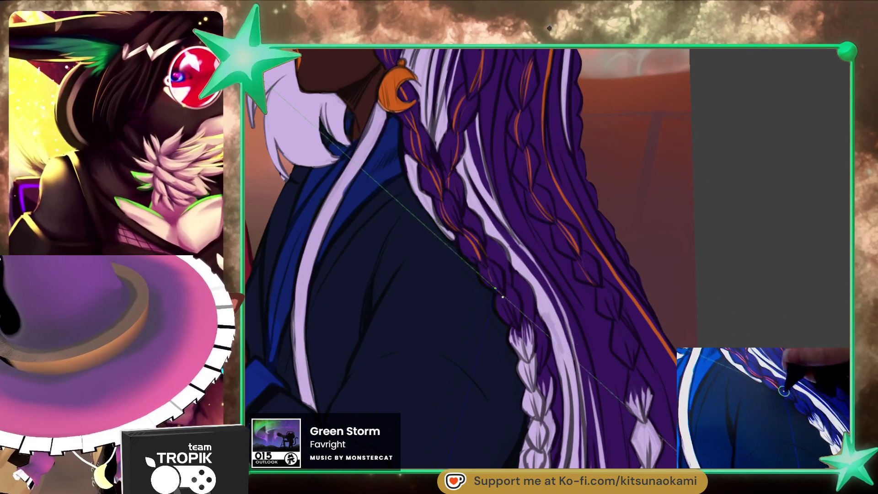
pyautogui.scroll(-5, 497, 290)
pyautogui.scroll(5, 514, 118)
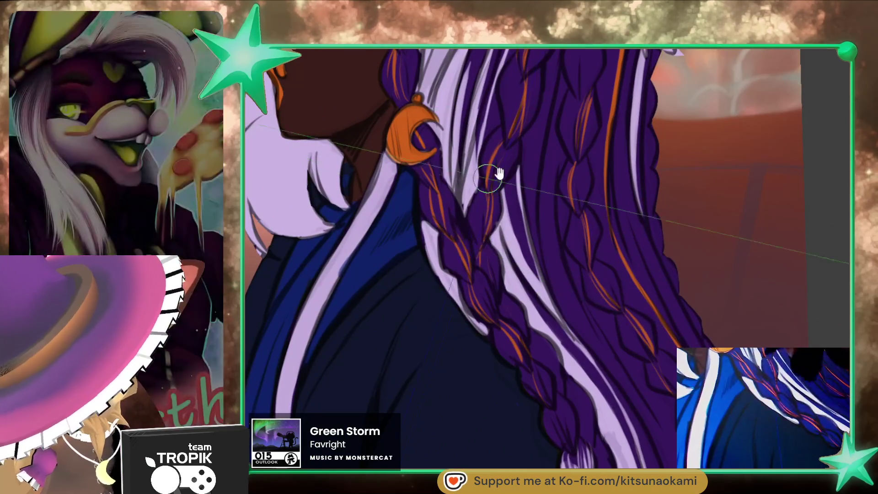
pyautogui.scroll(-5, 486, 180)
pyautogui.scroll(2, 515, 160)
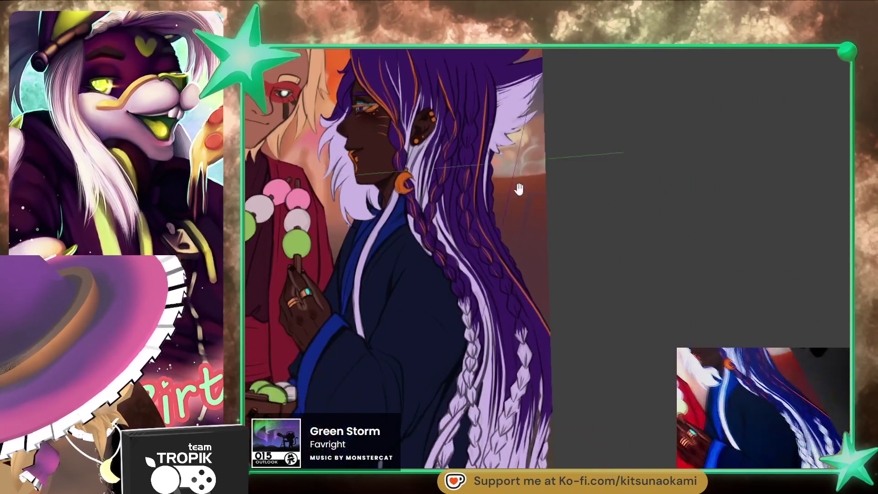
pyautogui.scroll(3, 515, 160)
# - Bring the top of the braid into view for strand detailing
pyautogui.moveTo(501, 218); pyautogui.dragTo(466, 215)
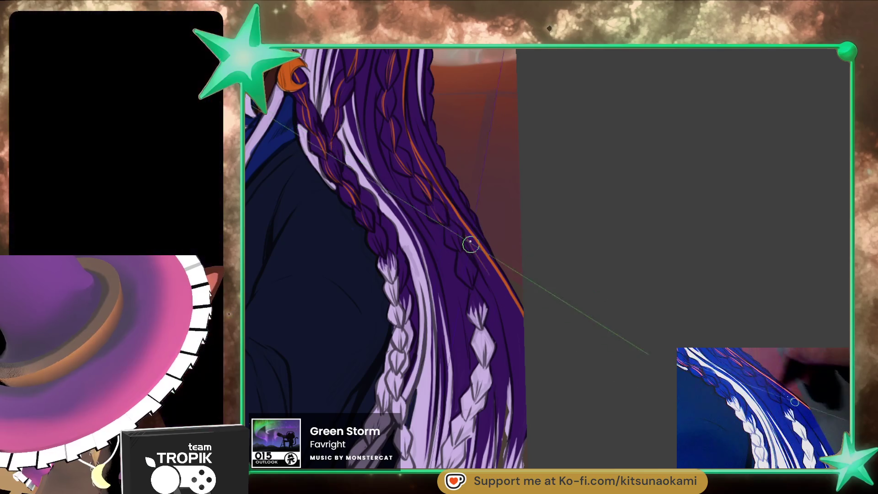
pyautogui.scroll(-5, 535, 355)
pyautogui.scroll(3, 556, 204)
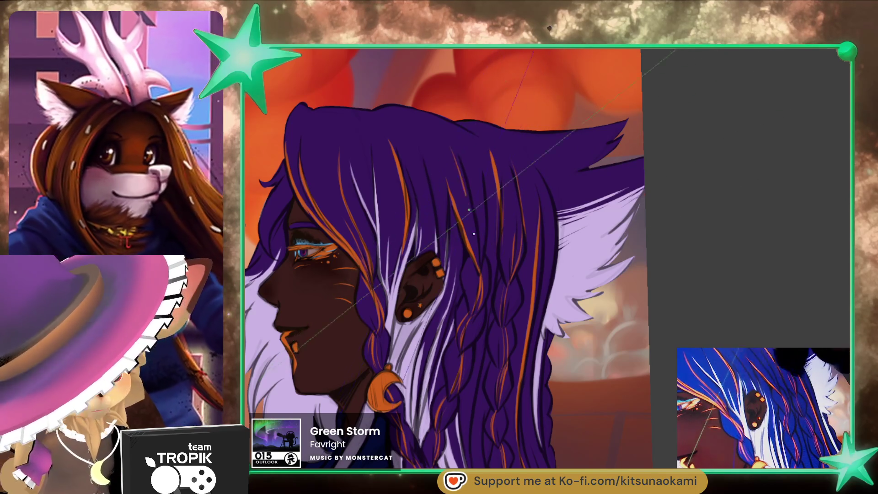
pyautogui.scroll(-3, 585, 388)
pyautogui.scroll(2, 585, 389)
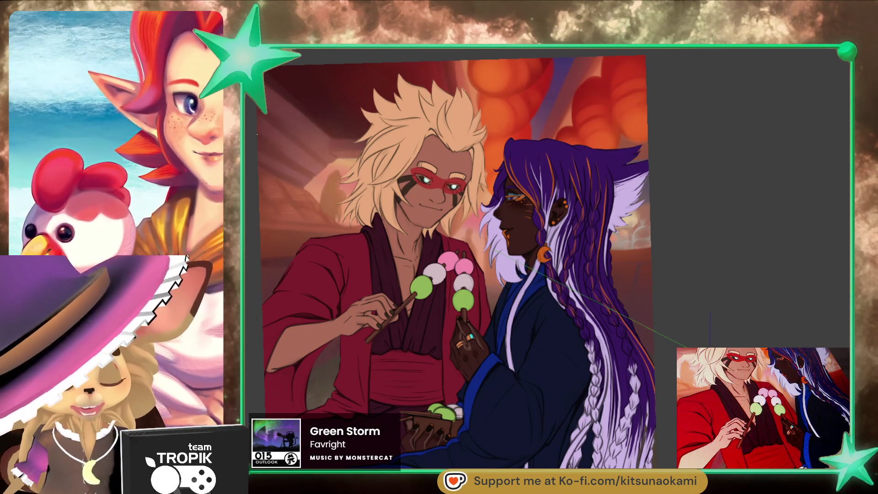
pyautogui.scroll(1, 491, 194)
pyautogui.scroll(1, 491, 194)
pyautogui.scroll(1, 492, 194)
pyautogui.scroll(2, 492, 194)
# - Pan across the face, hair and long braids, then straighten the canvas upright
pyautogui.moveTo(492, 194); pyautogui.dragTo(440, 229)
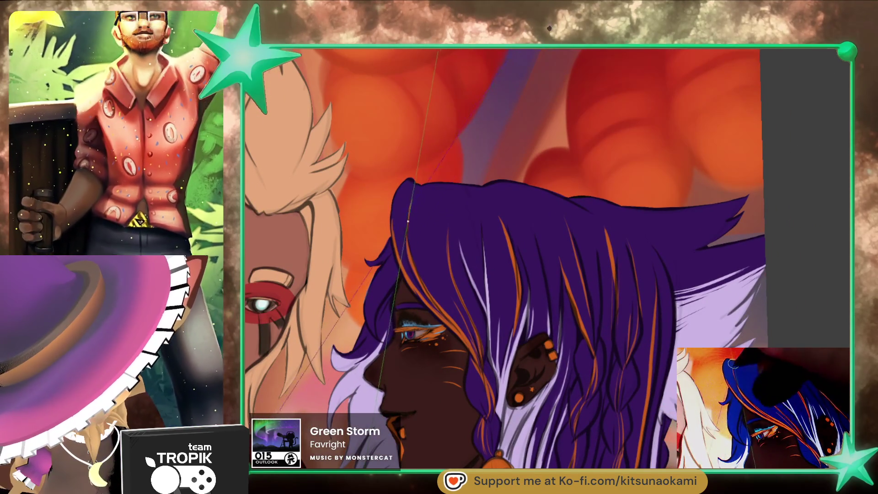
pyautogui.moveTo(527, 323)
pyautogui.mouseDown()
pyautogui.moveTo(527, 214)
pyautogui.moveTo(469, 229)
pyautogui.moveTo(441, 255)
pyautogui.mouseUp()
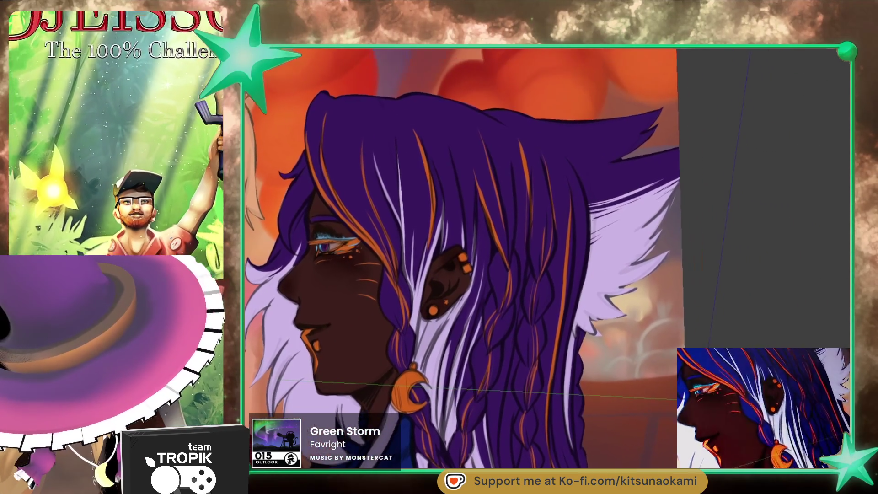
pyautogui.moveTo(648, 439); pyautogui.dragTo(643, 360)
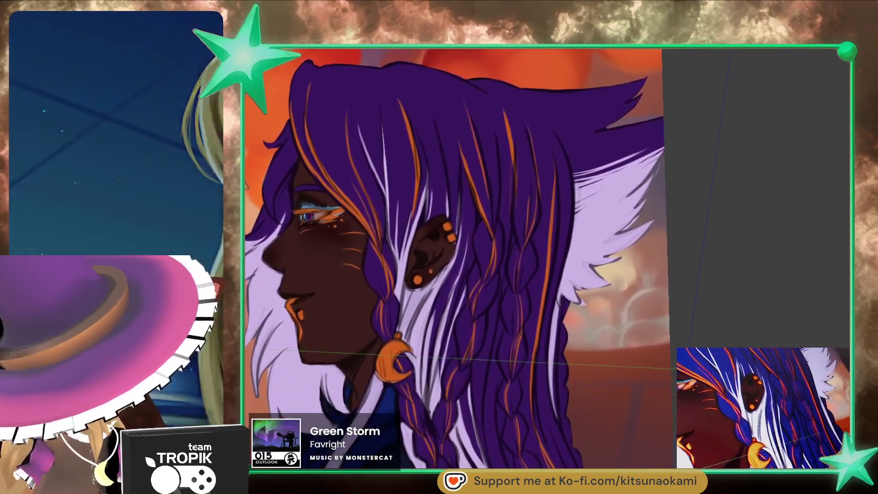
pyautogui.moveTo(666, 432)
pyautogui.mouseDown()
pyautogui.moveTo(643, 362)
pyautogui.moveTo(638, 282)
pyautogui.mouseUp()
pyautogui.moveTo(548, 270); pyautogui.dragTo(541, 203)
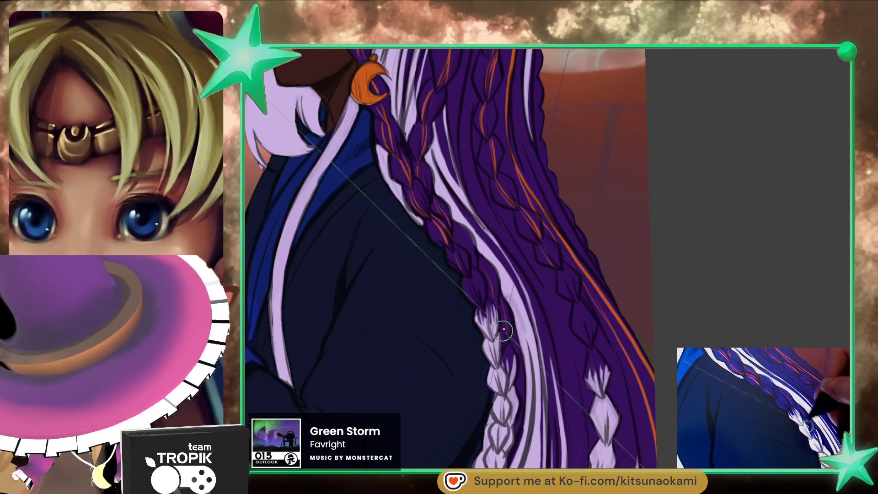
pyautogui.scroll(-5, 503, 333)
pyautogui.scroll(5, 594, 363)
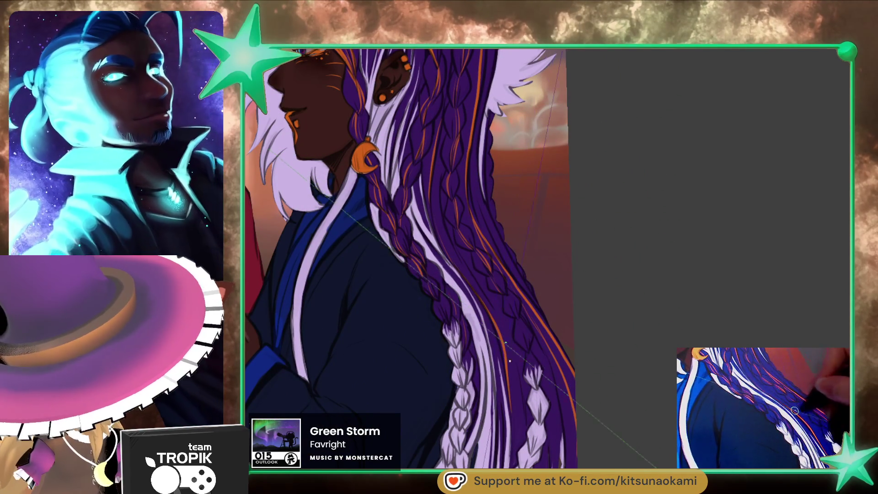
pyautogui.scroll(-3, 506, 344)
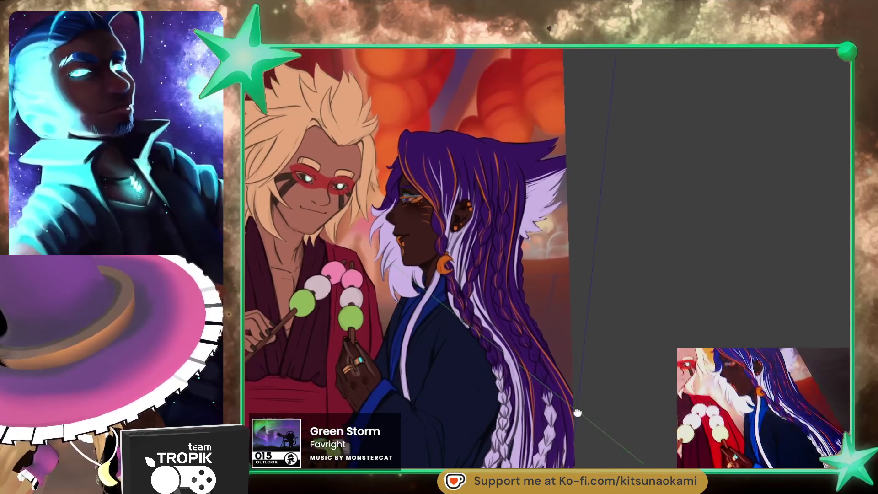
pyautogui.scroll(3, 507, 206)
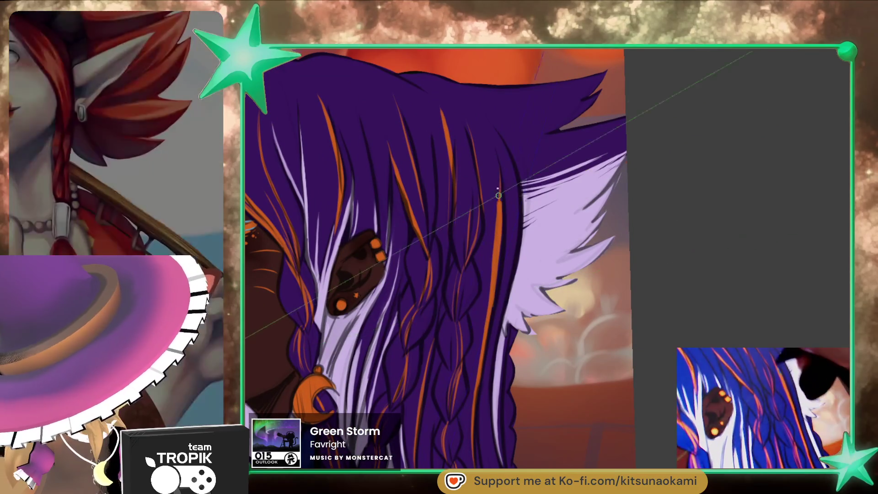
pyautogui.scroll(-2, 495, 186)
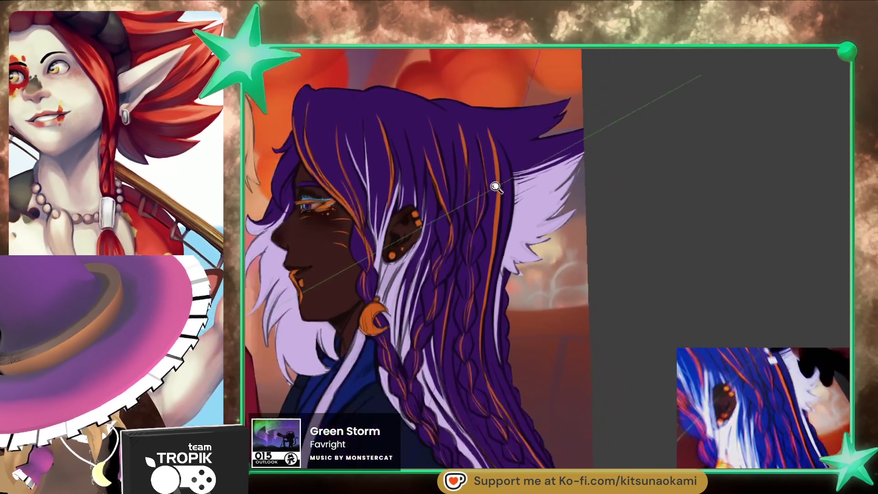
pyautogui.scroll(-1, 496, 187)
pyautogui.scroll(-2, 474, 131)
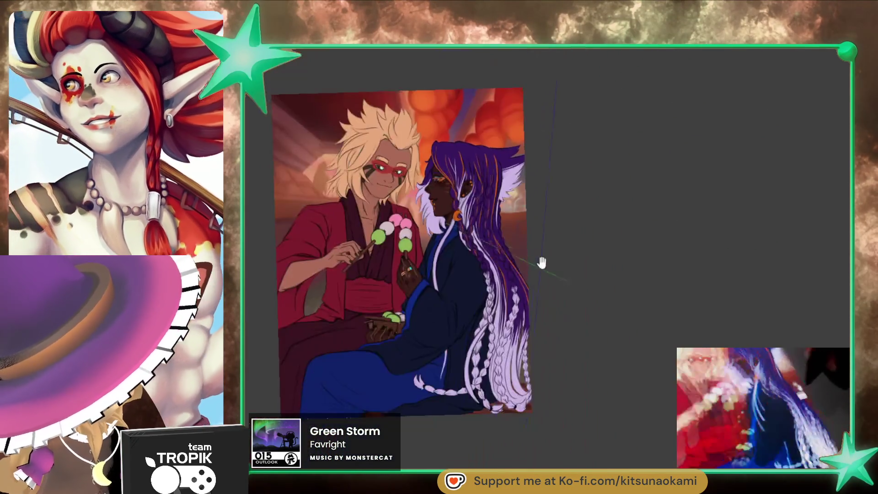
pyautogui.scroll(1, 540, 267)
pyautogui.scroll(1, 526, 246)
pyautogui.scroll(1, 513, 224)
pyautogui.scroll(1, 487, 181)
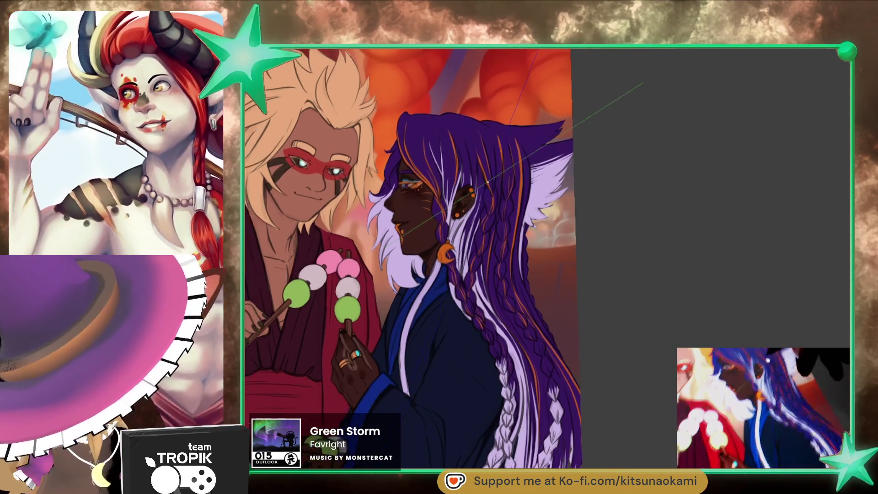
pyautogui.moveTo(488, 183); pyautogui.dragTo(542, 210)
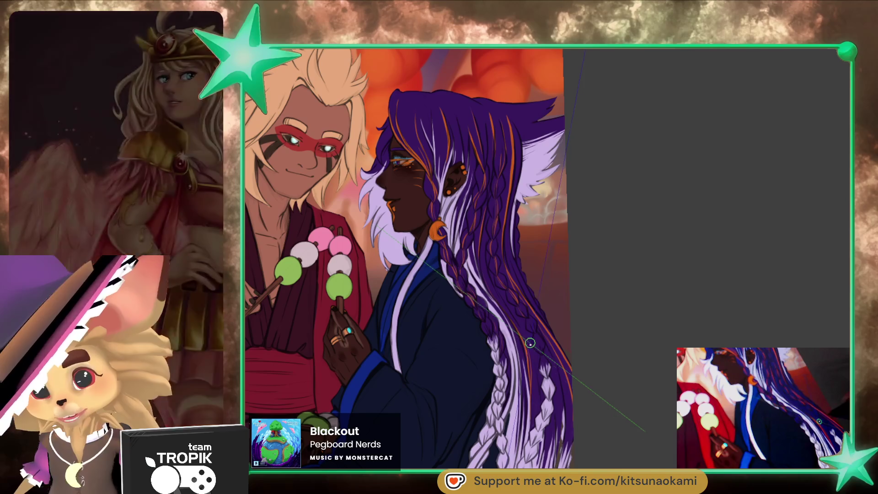
pyautogui.scroll(2, 530, 342)
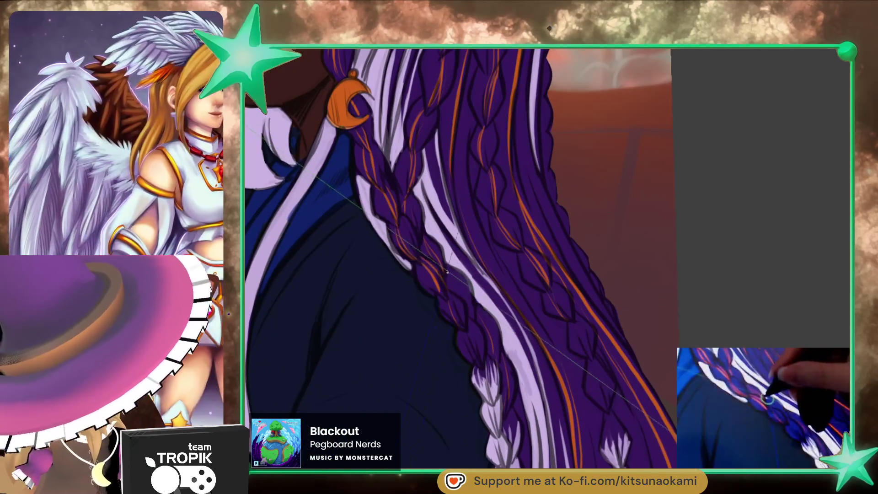
pyautogui.scroll(-3, 539, 391)
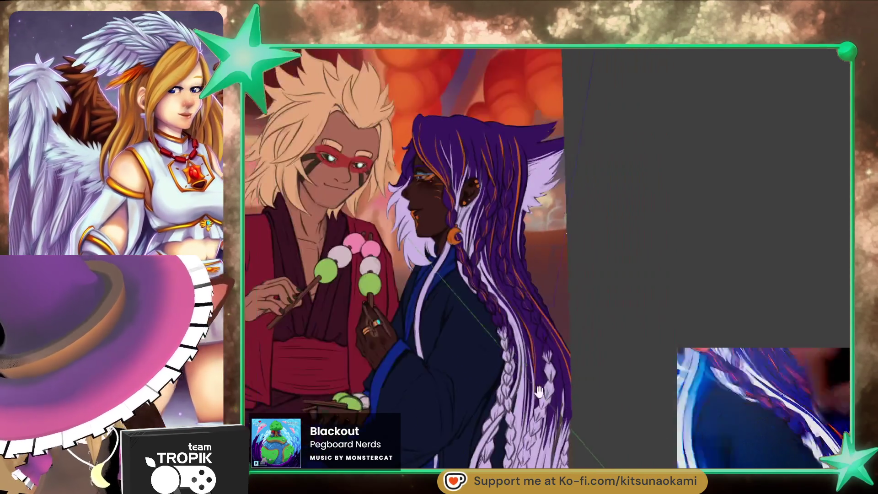
pyautogui.scroll(1, 483, 295)
pyautogui.scroll(1, 480, 296)
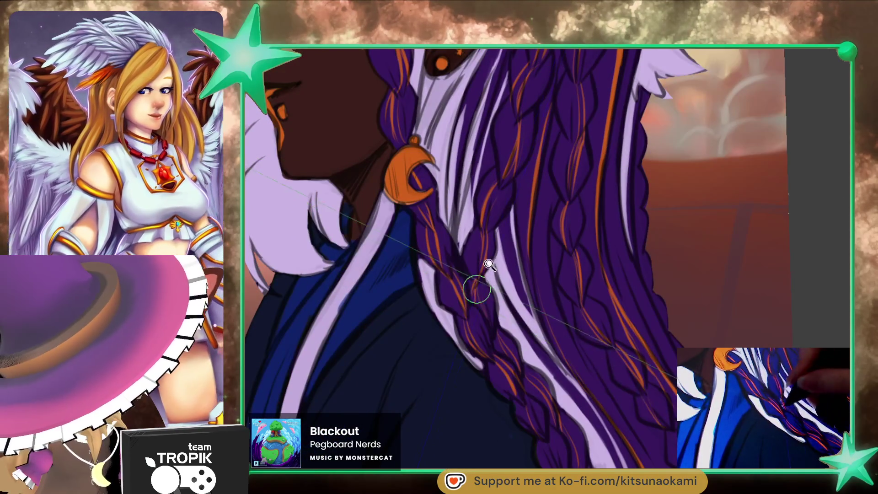
pyautogui.scroll(-3, 472, 299)
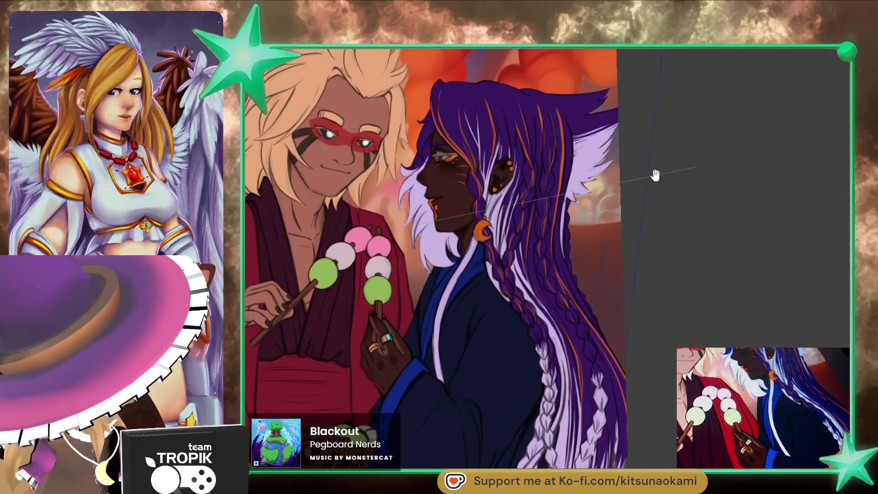
pyautogui.scroll(2, 638, 180)
pyautogui.scroll(3, 586, 360)
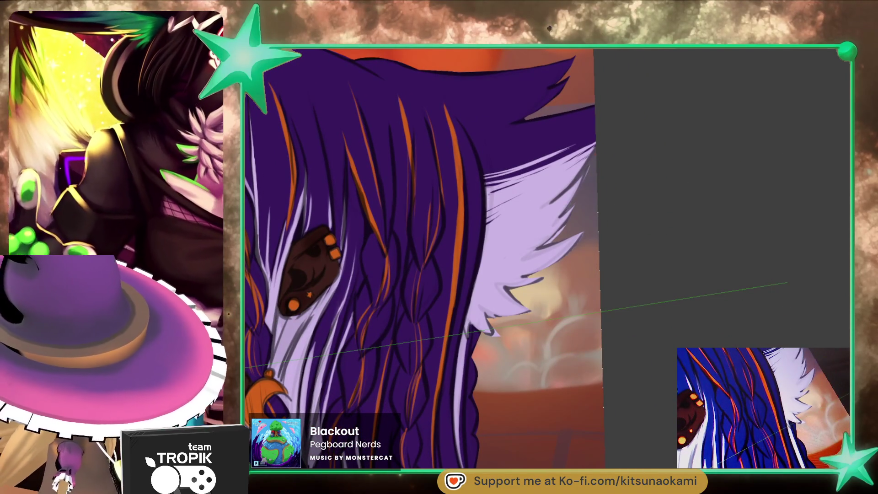
pyautogui.scroll(2, 490, 327)
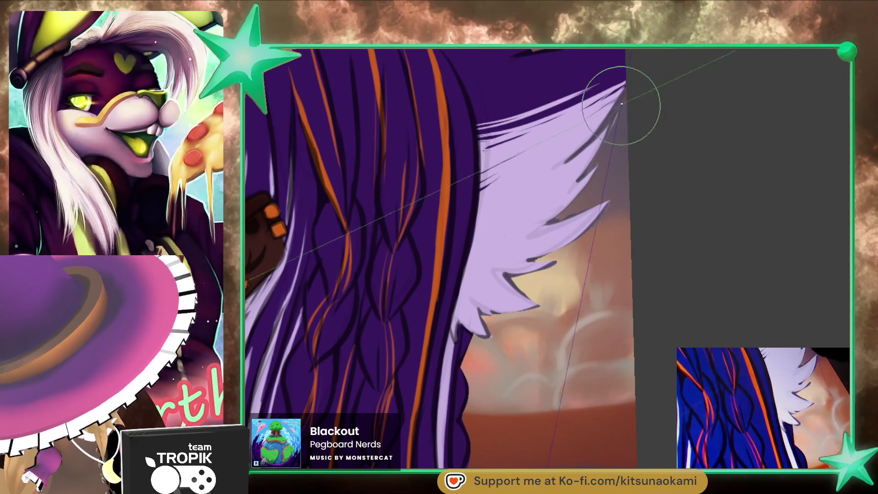
pyautogui.scroll(-5, 612, 202)
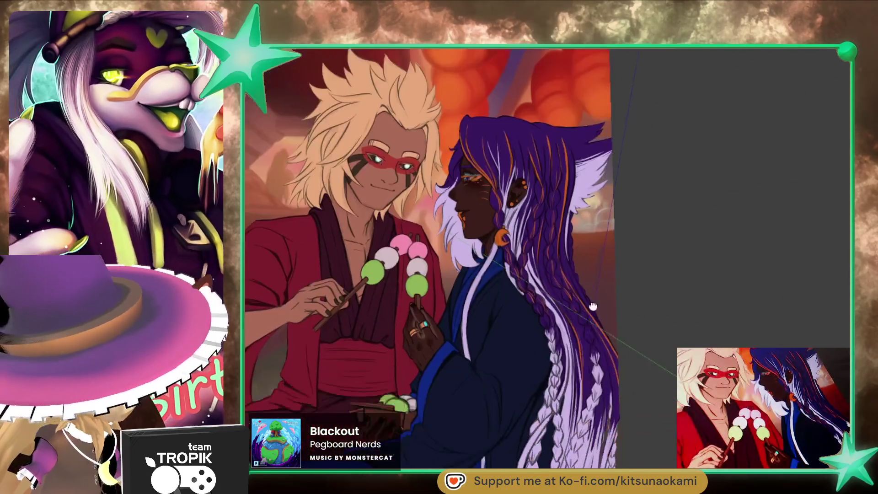
pyautogui.scroll(-2, 649, 317)
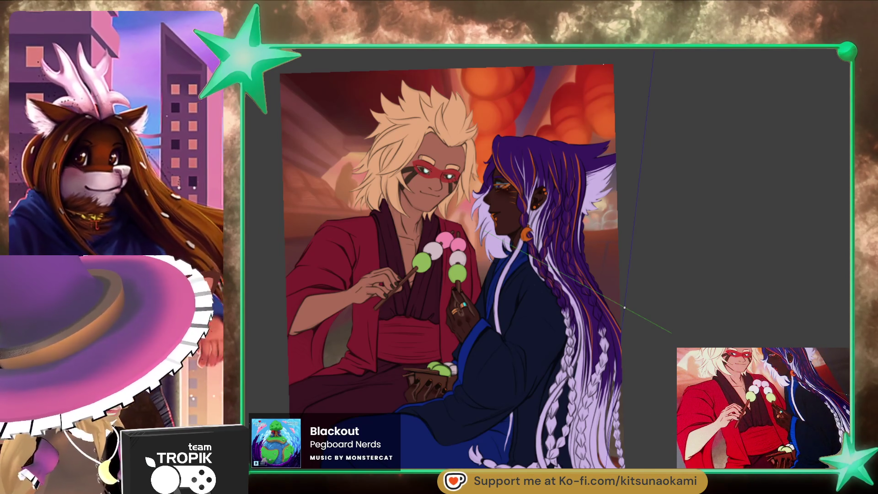
pyautogui.scroll(3, 473, 260)
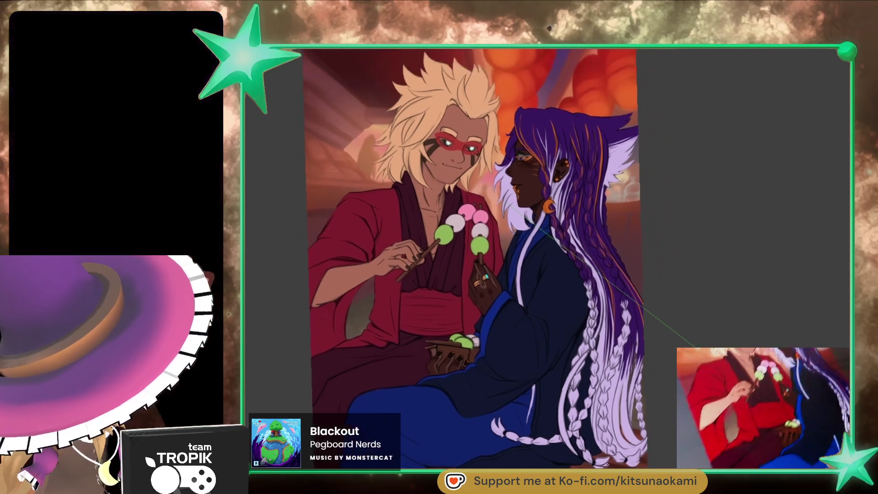
# - Rotate and zoom the canvas until the right character's eye and hair fill the view
pyautogui.moveTo(473, 261); pyautogui.dragTo(464, 269)
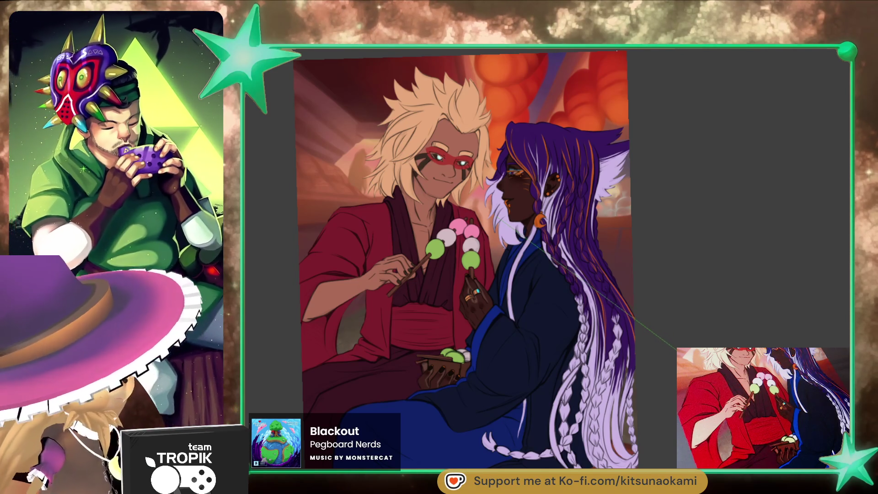
pyautogui.moveTo(565, 370)
pyautogui.mouseDown()
pyautogui.moveTo(678, 314)
pyautogui.moveTo(676, 329)
pyautogui.mouseUp()
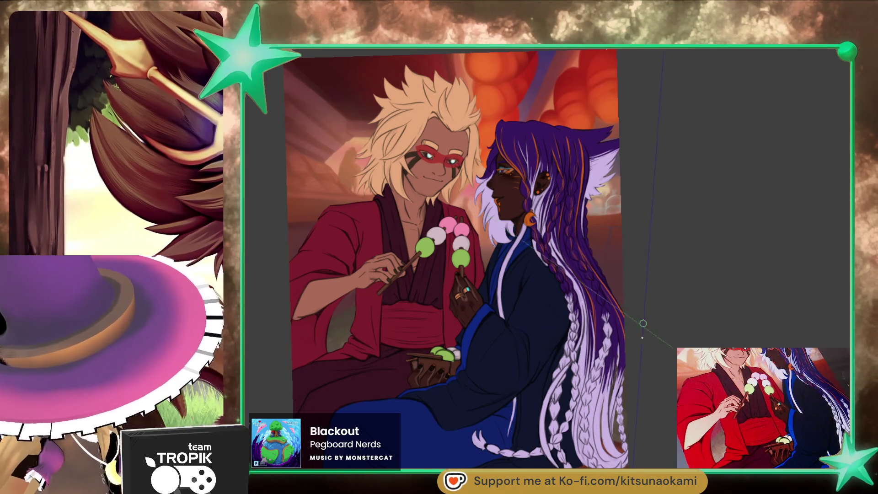
pyautogui.moveTo(648, 375)
pyautogui.mouseDown()
pyautogui.moveTo(667, 386)
pyautogui.moveTo(670, 366)
pyautogui.mouseUp()
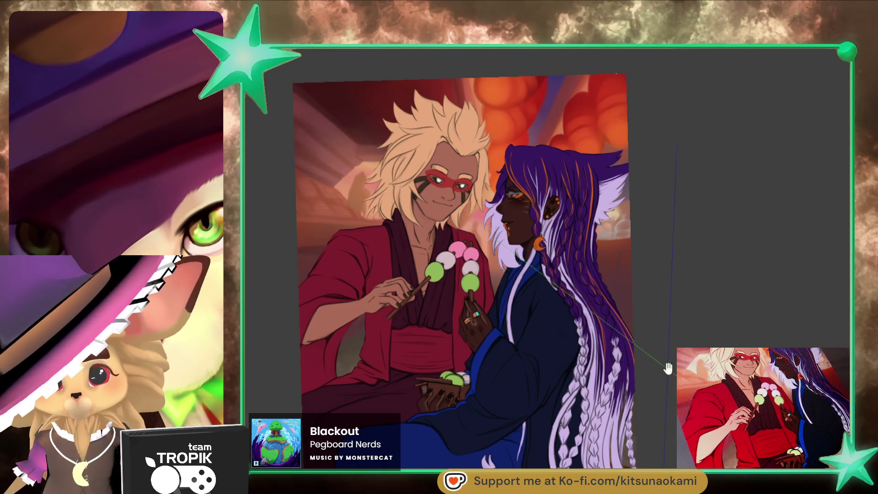
pyautogui.moveTo(667, 369); pyautogui.dragTo(671, 357)
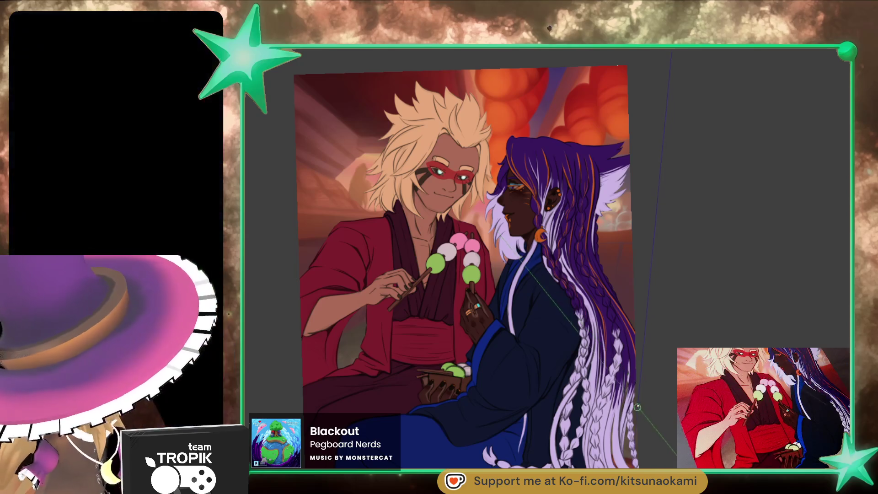
pyautogui.moveTo(535, 185)
pyautogui.mouseDown()
pyautogui.moveTo(461, 145)
pyautogui.moveTo(666, 392)
pyautogui.mouseUp()
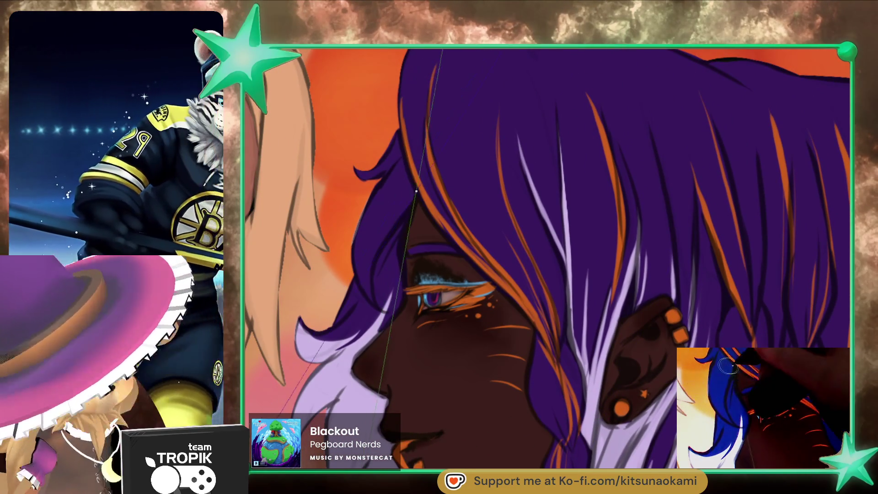
# - Zoom out over the whole artwork, then recentre on the purple-haired character's face
pyautogui.moveTo(412, 192)
pyautogui.mouseDown()
pyautogui.moveTo(551, 397)
pyautogui.moveTo(535, 343)
pyautogui.mouseUp()
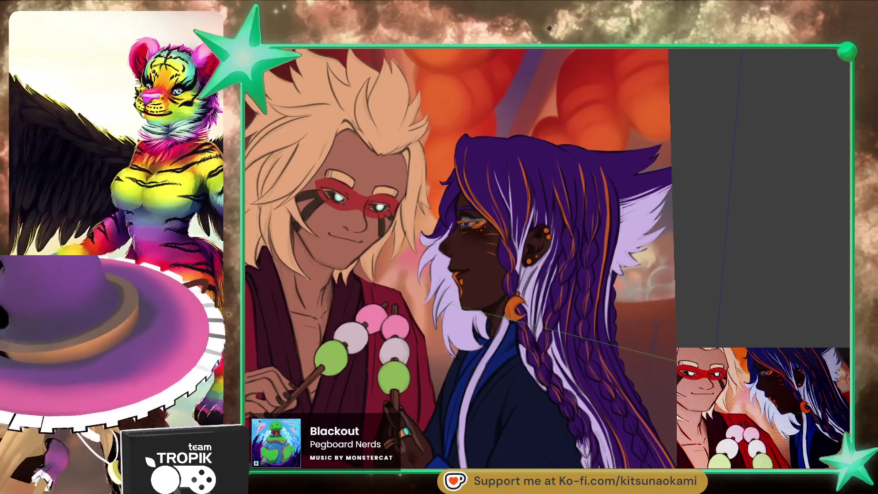
pyautogui.moveTo(576, 339)
pyautogui.mouseDown()
pyautogui.moveTo(559, 265)
pyautogui.moveTo(501, 305)
pyautogui.moveTo(449, 365)
pyautogui.mouseUp()
pyautogui.scroll(-3, 539, 336)
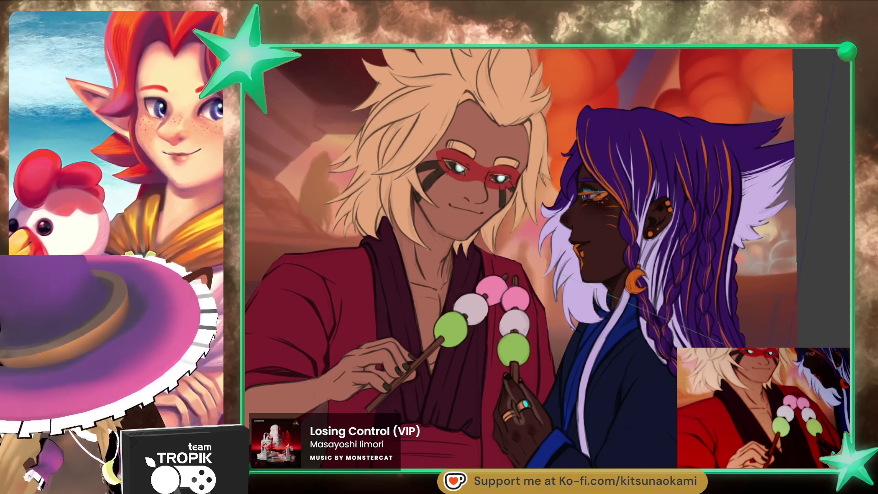
pyautogui.hscroll(2, 521, 261)
pyautogui.scroll(5, 573, 248)
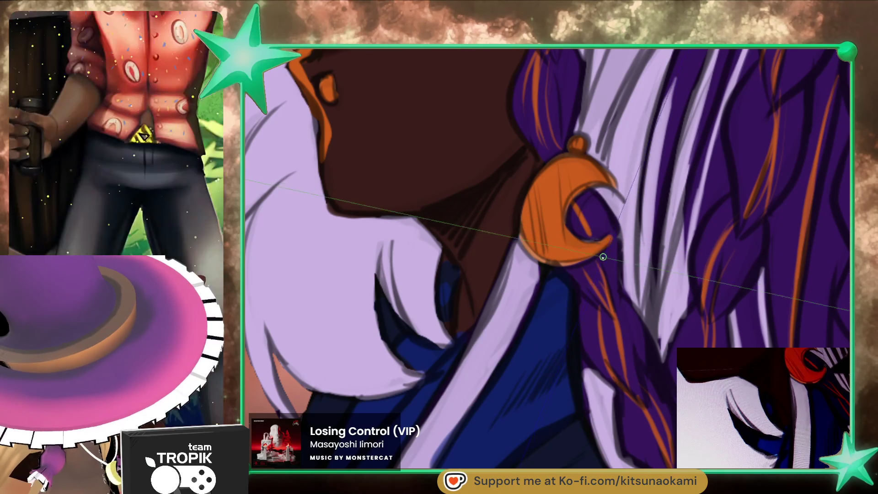
pyautogui.scroll(-5, 618, 306)
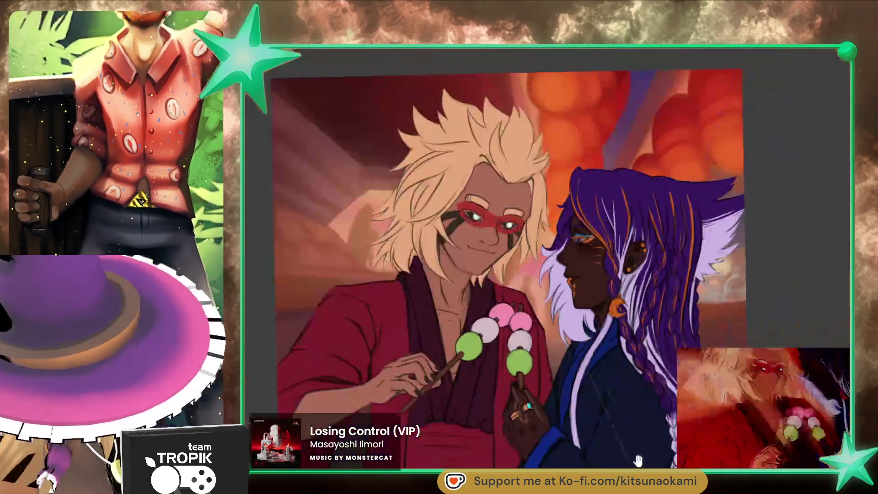
pyautogui.scroll(5, 591, 80)
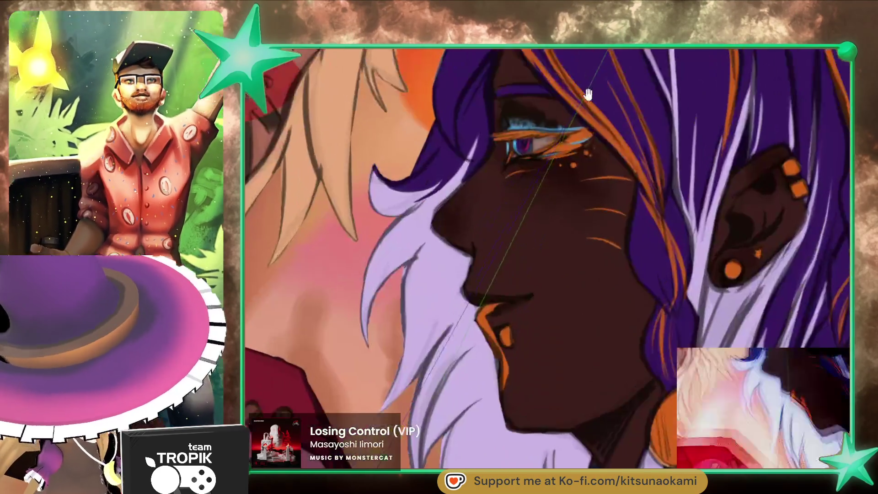
pyautogui.moveTo(592, 80); pyautogui.dragTo(577, 187)
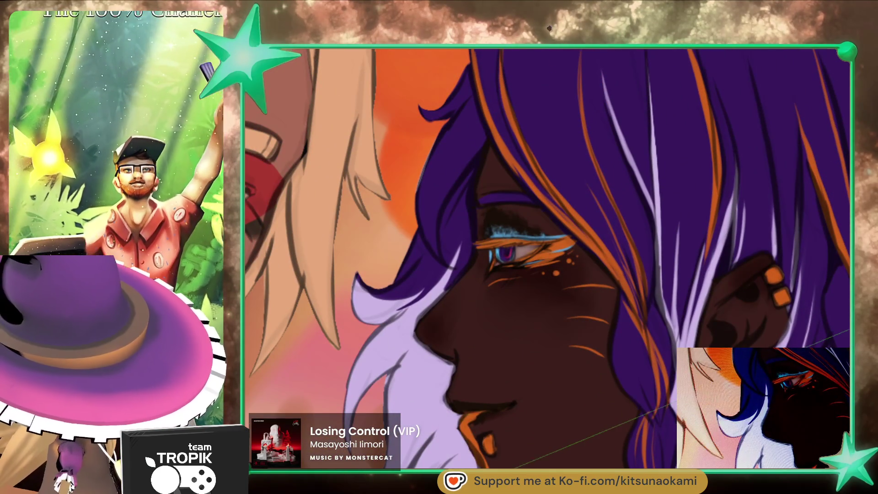
pyautogui.scroll(3, 566, 227)
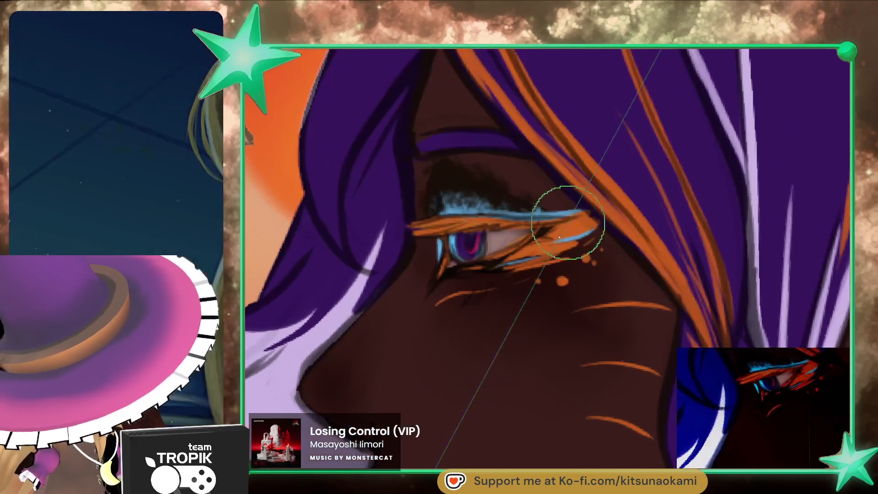
# - Settle on a medium brush size and sample a colour from the eye area
pyautogui.press(']')
pyautogui.press(']')
pyautogui.press(']')
pyautogui.press('[')
pyautogui.press('[')
pyautogui.press('[')
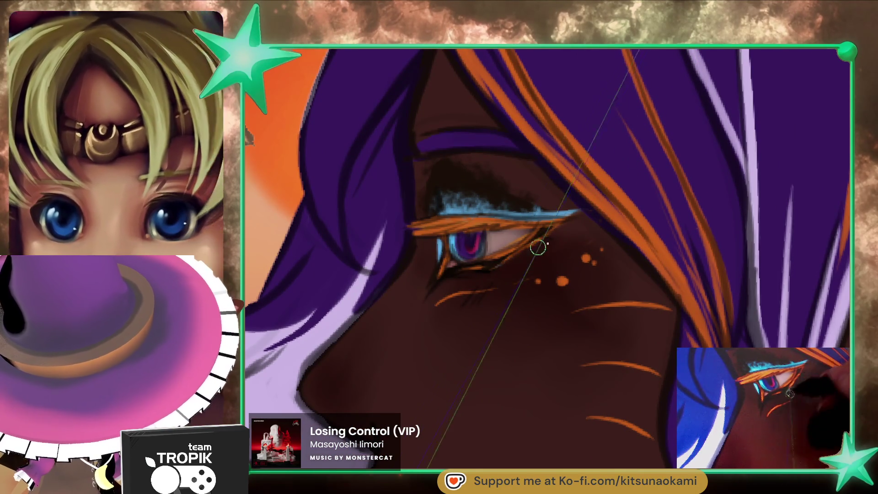
pyautogui.press(']')
pyautogui.press(']')
pyautogui.press(']')
pyautogui.press('[')
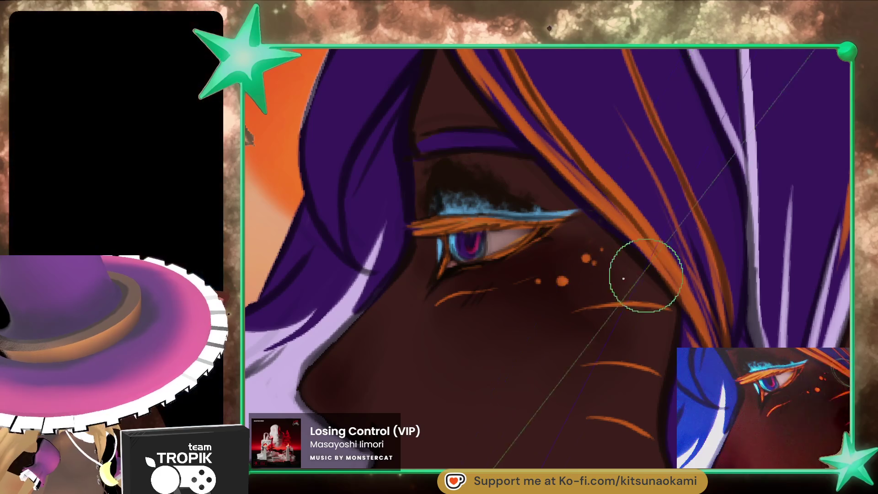
pyautogui.keyDown('ctrl'); pyautogui.click(569, 282); pyautogui.keyUp('ctrl')
pyautogui.press('[')
pyautogui.press('[')
pyautogui.press('[')
pyautogui.press('[')
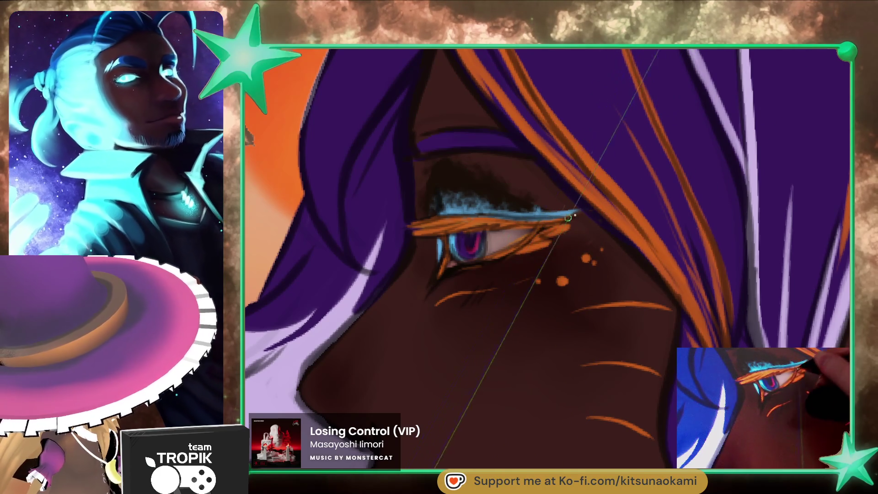
pyautogui.press(']')
pyautogui.press(']')
pyautogui.press(']')
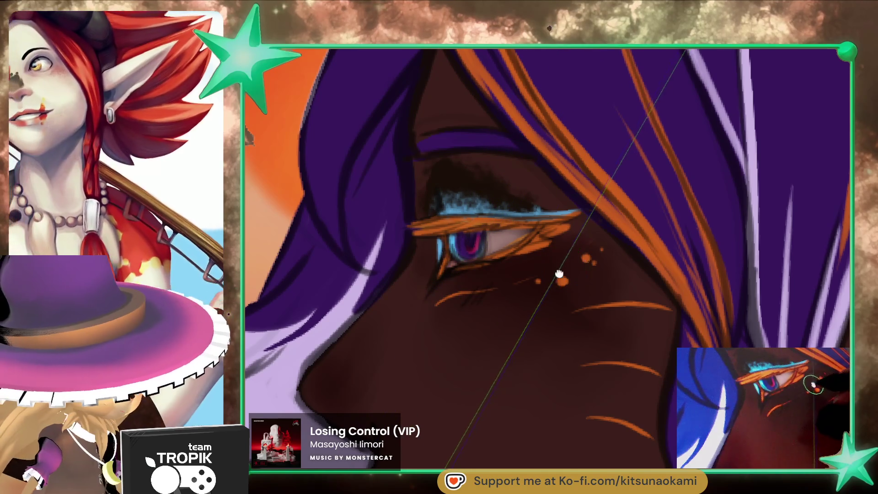
# - Thicken and brighten the blue upper eyelid line, then sample the dark skin beside the eye
pyautogui.moveTo(559, 270); pyautogui.dragTo(579, 290)
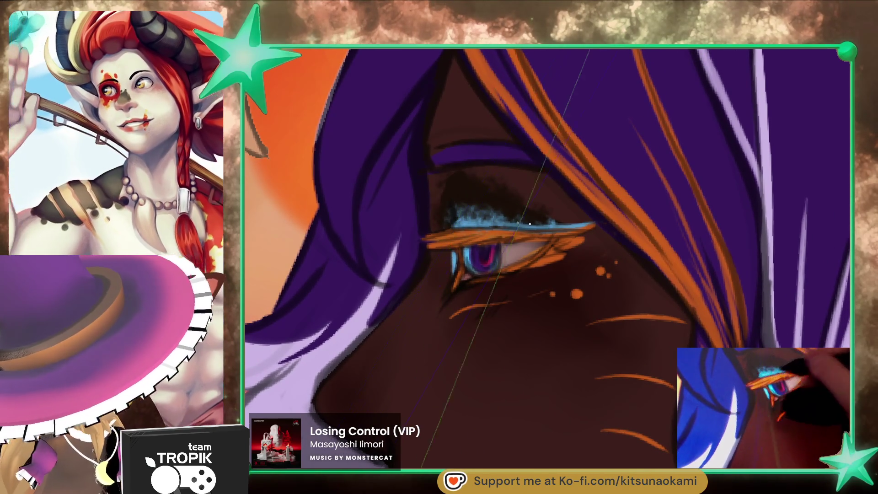
pyautogui.moveTo(474, 218); pyautogui.dragTo(497, 208)
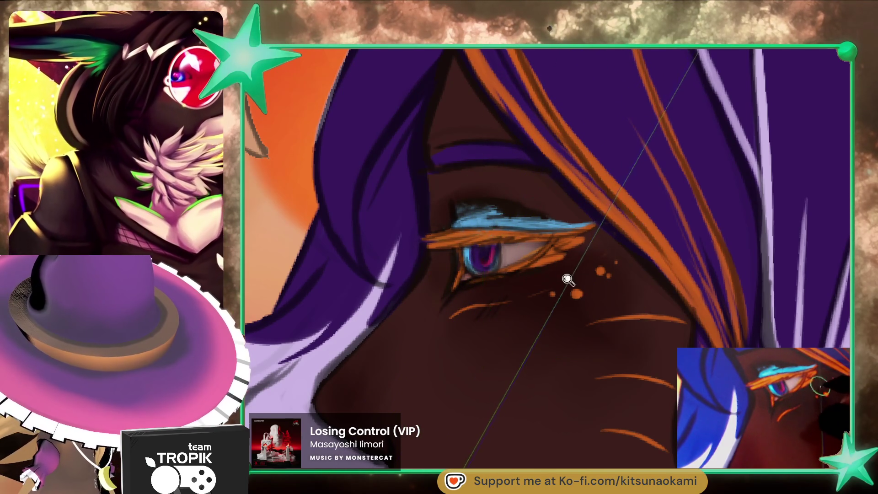
pyautogui.keyDown('alt'); pyautogui.click(534, 218); pyautogui.keyUp('alt')
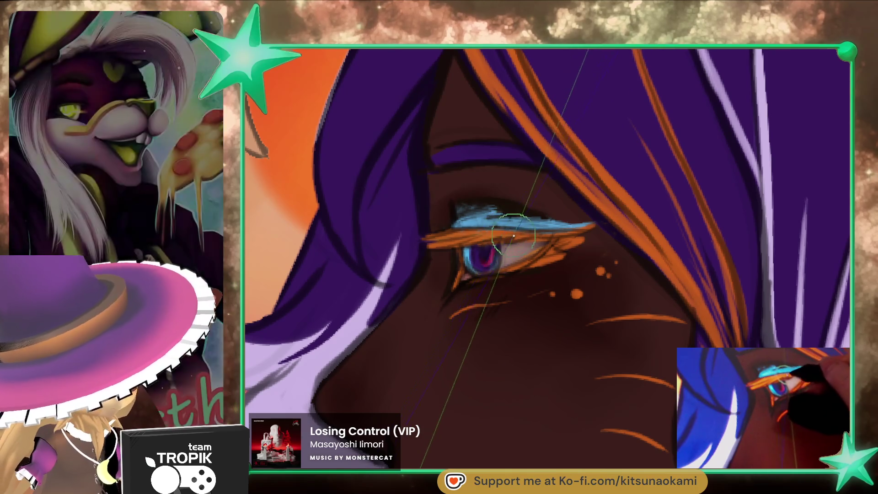
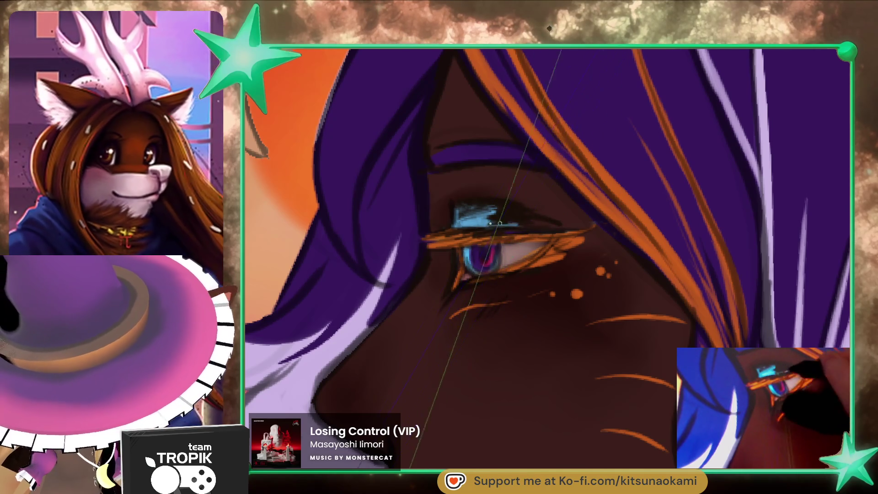
# - Cover the orange freckle dots with sampled skin colour and bolden the orange lower-lid strokes
pyautogui.keyDown('ctrl'); pyautogui.click(589, 237); pyautogui.keyUp('ctrl')
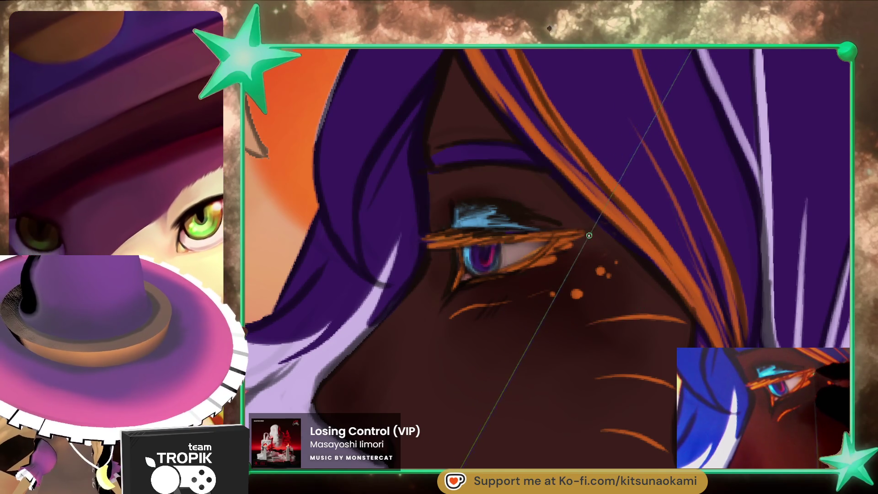
pyautogui.moveTo(586, 261)
pyautogui.mouseDown()
pyautogui.moveTo(574, 297)
pyautogui.moveTo(501, 304)
pyautogui.mouseUp()
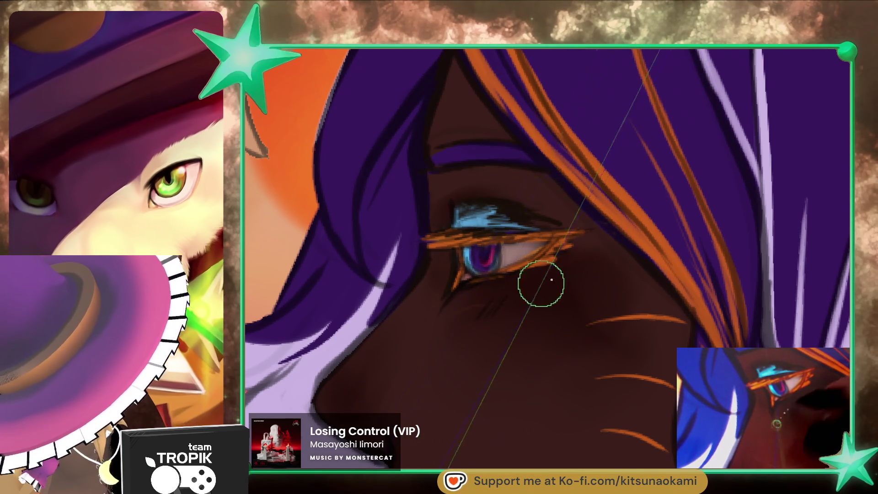
pyautogui.moveTo(564, 259); pyautogui.dragTo(529, 279)
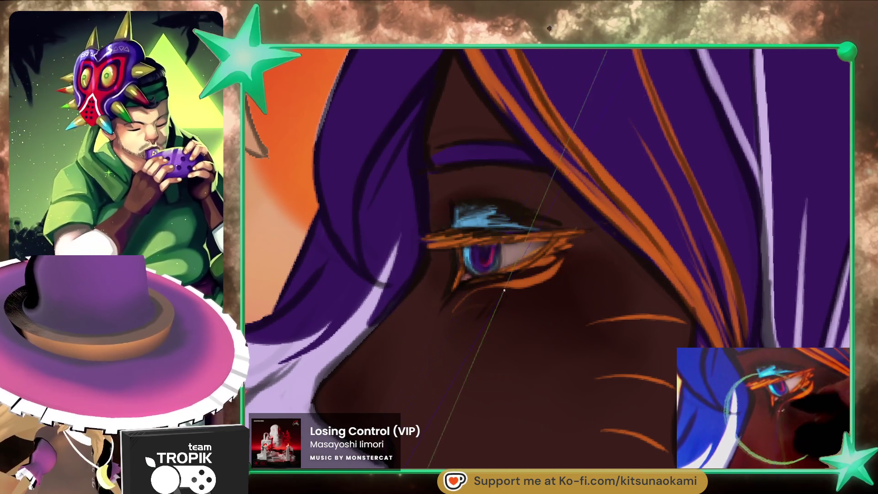
pyautogui.scroll(-5, 490, 295)
pyautogui.scroll(4, 710, 343)
pyautogui.moveTo(710, 343); pyautogui.dragTo(627, 330)
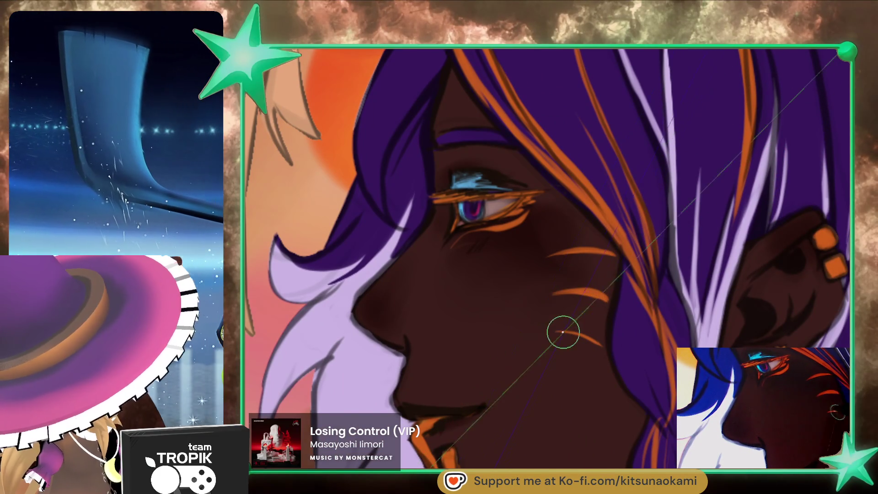
pyautogui.scroll(-5, 617, 384)
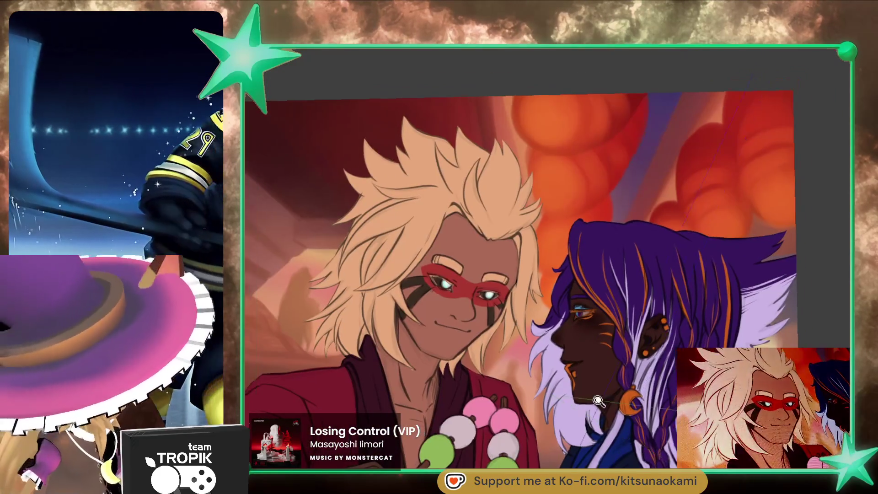
pyautogui.scroll(5, 604, 412)
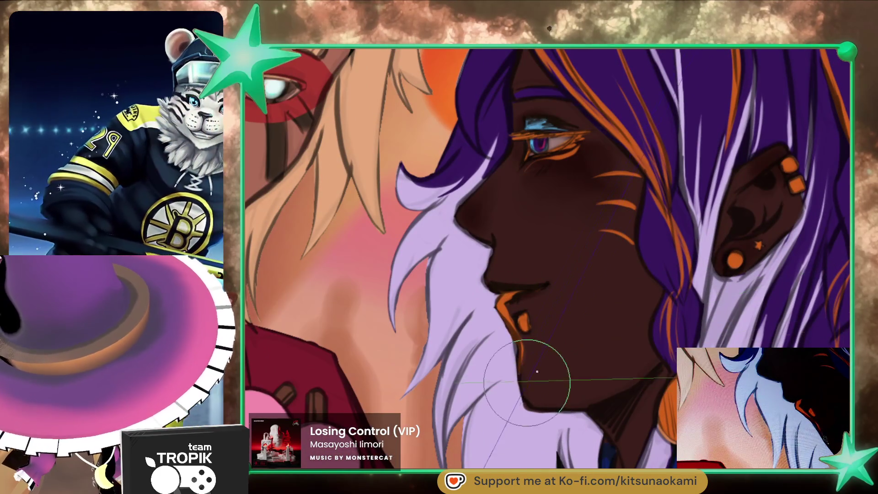
pyautogui.scroll(-1, 618, 402)
pyautogui.scroll(-1, 624, 405)
pyautogui.scroll(-2, 631, 408)
pyautogui.scroll(-1, 640, 411)
pyautogui.scroll(2, 639, 412)
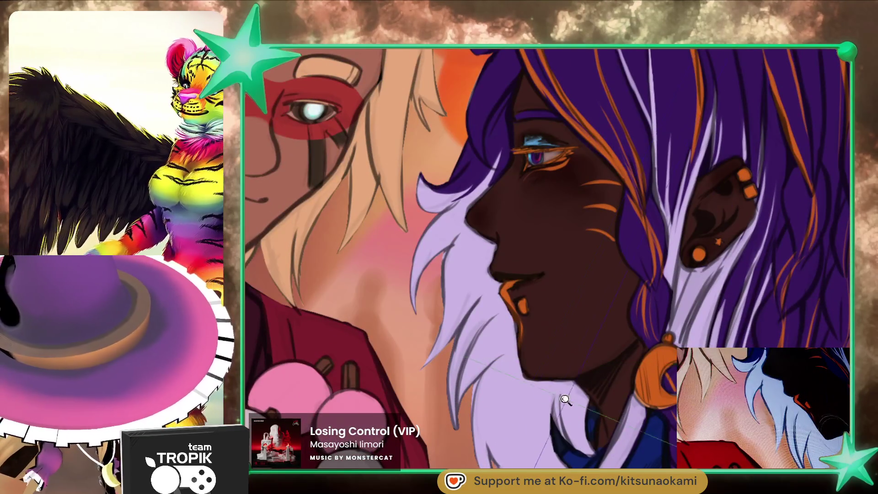
pyautogui.scroll(1, 563, 400)
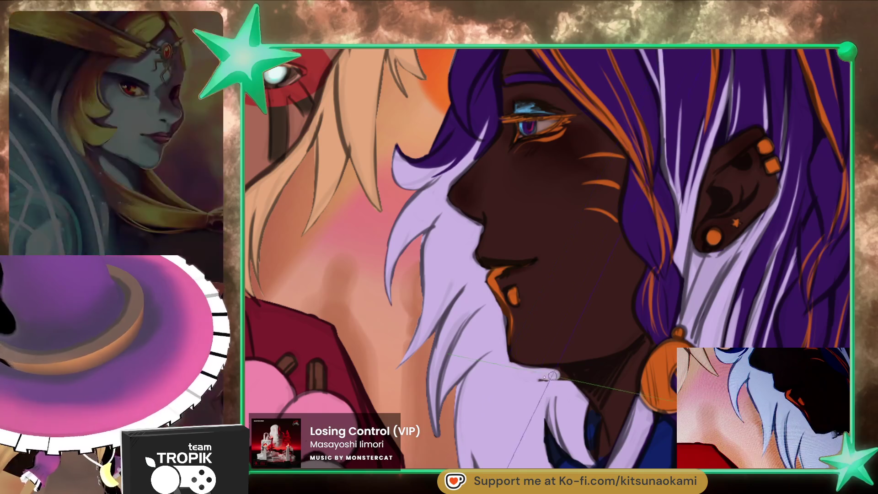
pyautogui.scroll(-5, 558, 376)
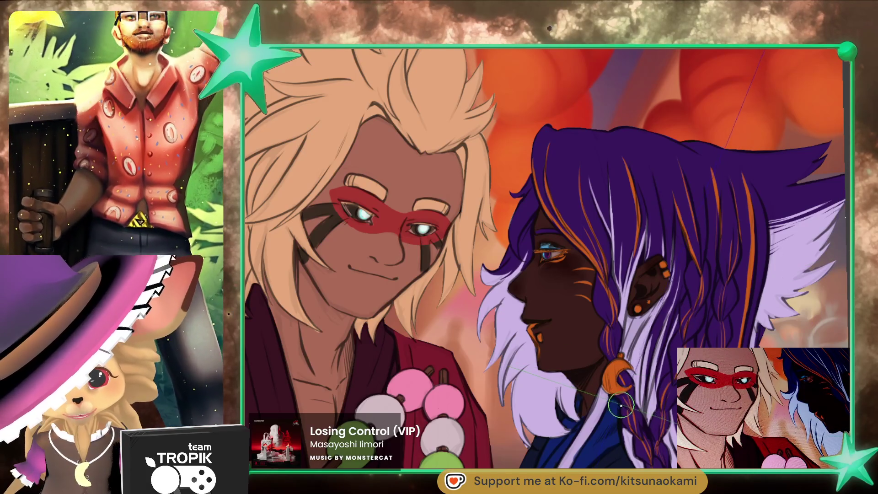
pyautogui.scroll(5, 617, 407)
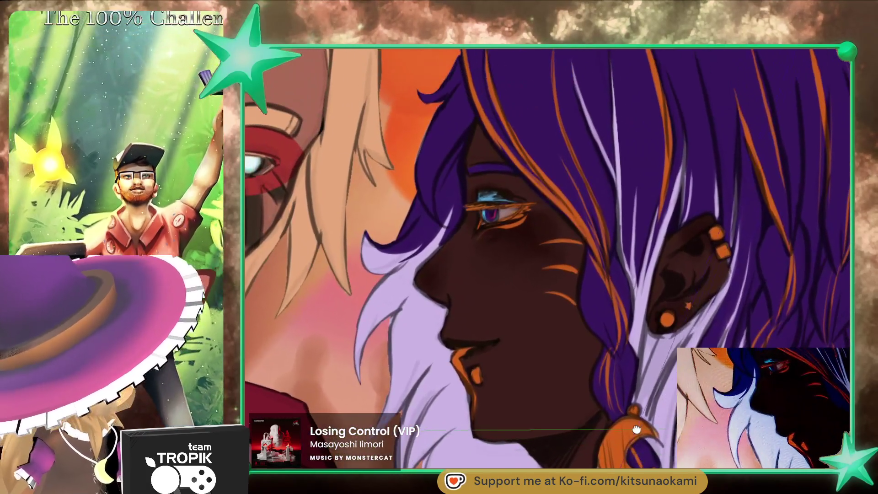
# - Shrink the brush to a fine tip with [ and fit the whole illustration on screen
pyautogui.moveTo(636, 430); pyautogui.dragTo(642, 415)
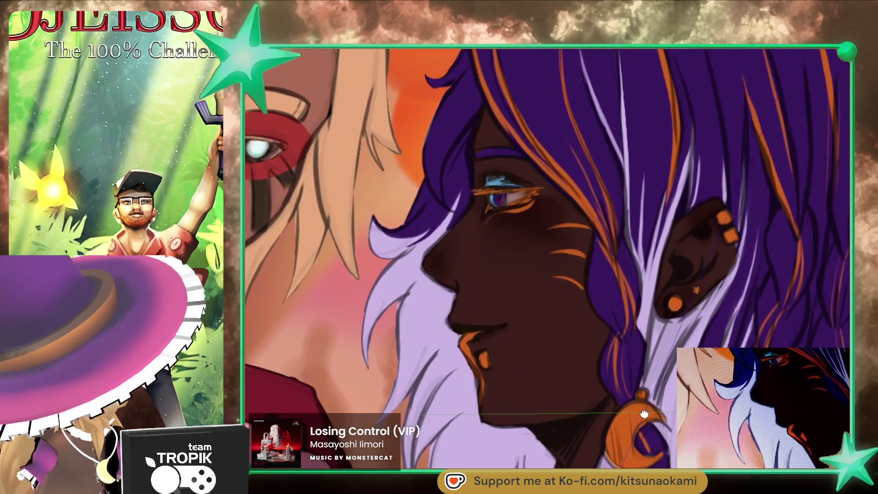
pyautogui.press('[')
pyautogui.press('[')
pyautogui.press('[')
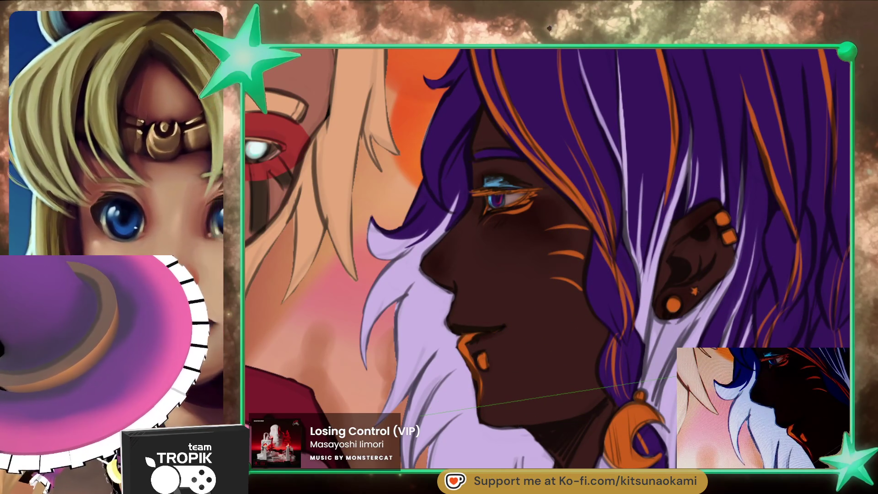
pyautogui.hotkey('ctrl', '0')
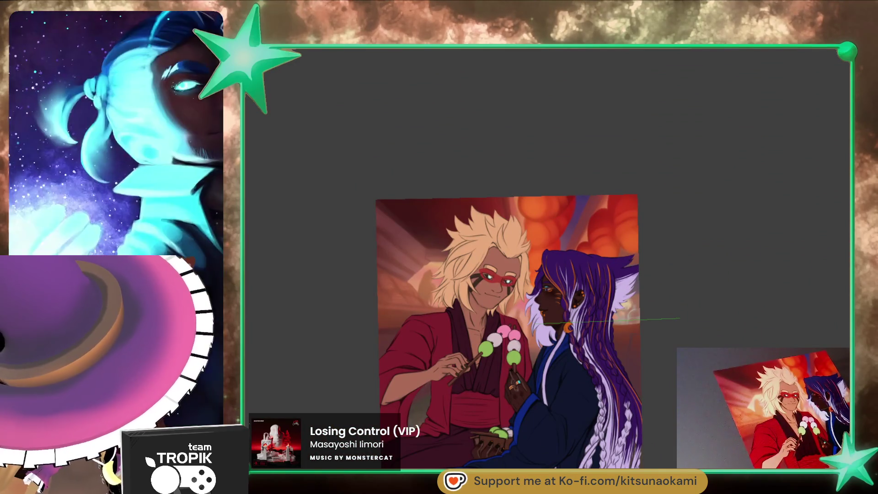
pyautogui.scroll(-2, 518, 329)
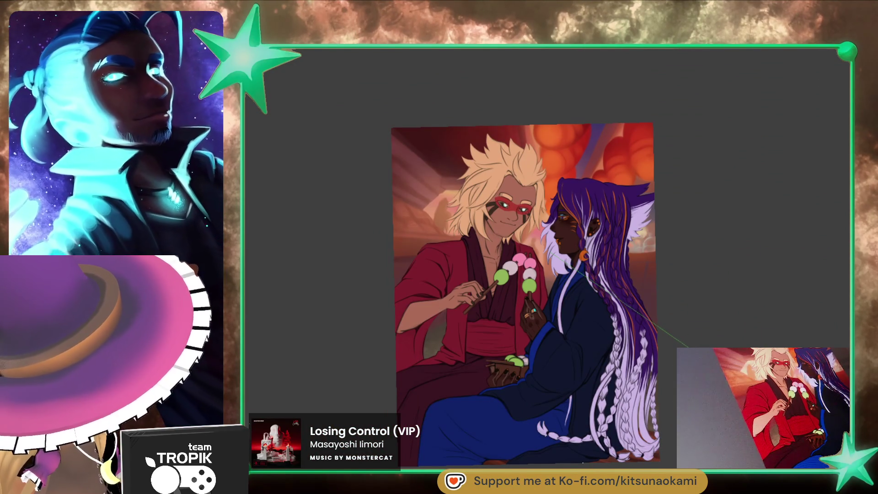
pyautogui.scroll(2, 664, 328)
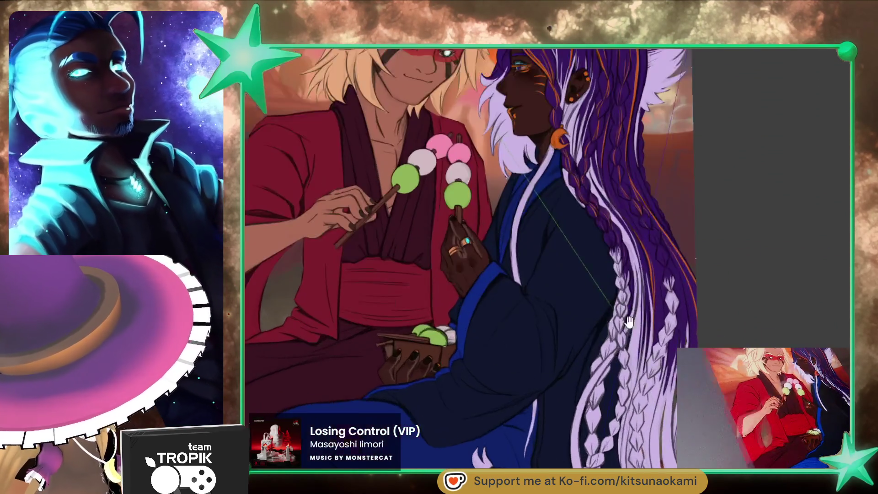
pyautogui.scroll(2, 664, 327)
pyautogui.scroll(2, 665, 327)
pyautogui.scroll(2, 664, 327)
pyautogui.scroll(2, 664, 327)
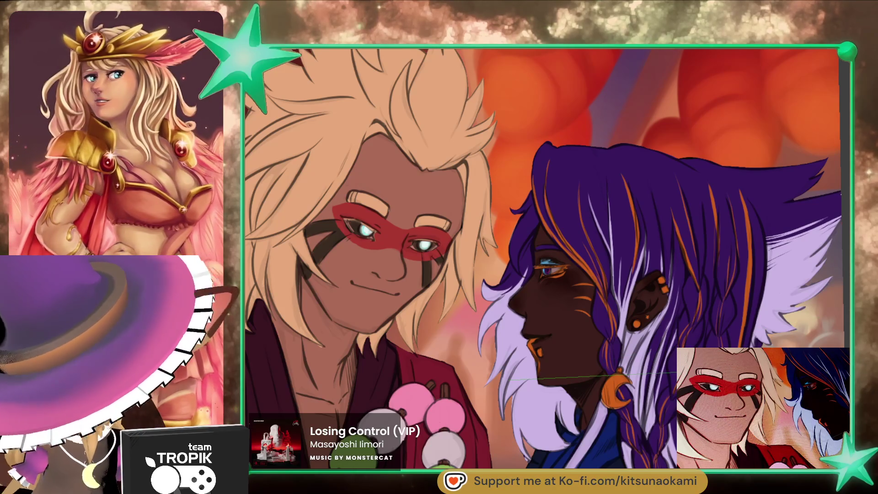
pyautogui.scroll(3, 404, 323)
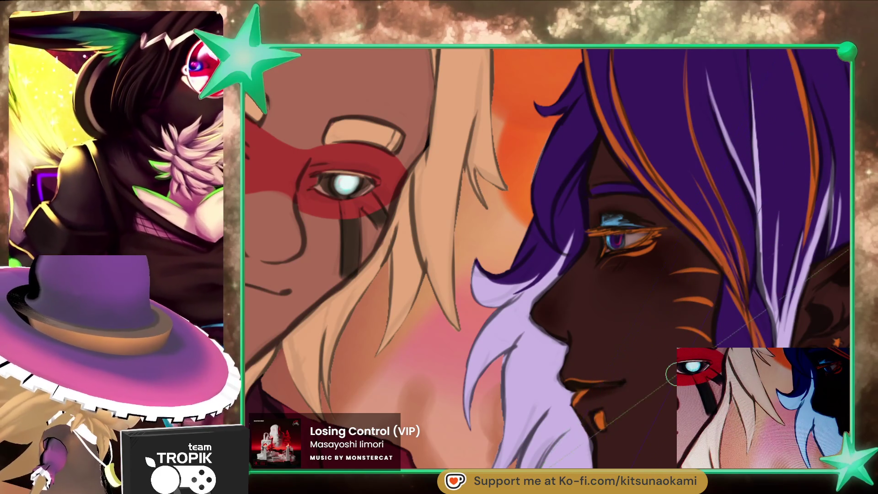
# - Brush the light-blue patch further across the elf's upper eyelid, then return to the full view
pyautogui.hotkey('ctrl', '0')
pyautogui.moveTo(624, 460); pyautogui.dragTo(523, 405)
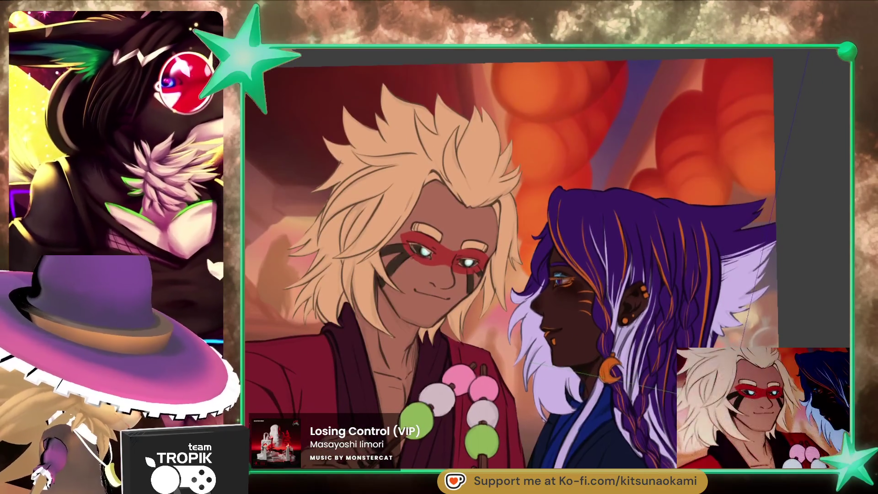
pyautogui.scroll(5, 619, 299)
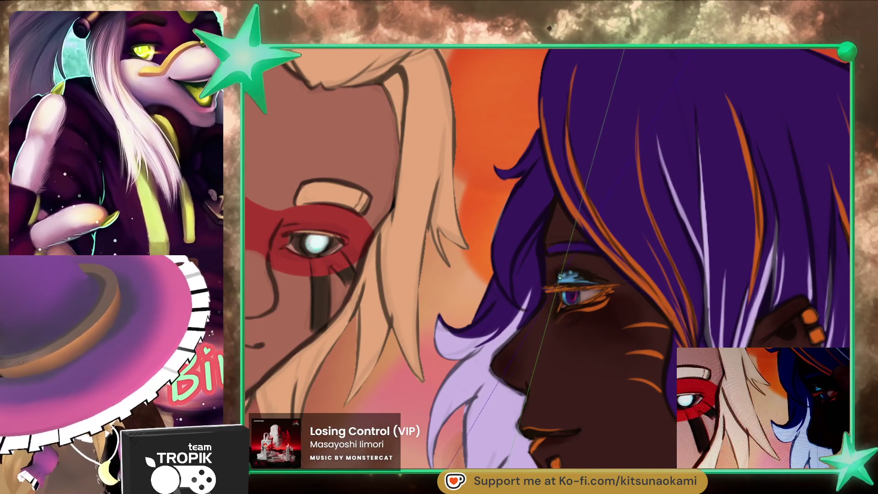
pyautogui.moveTo(572, 277); pyautogui.dragTo(593, 279)
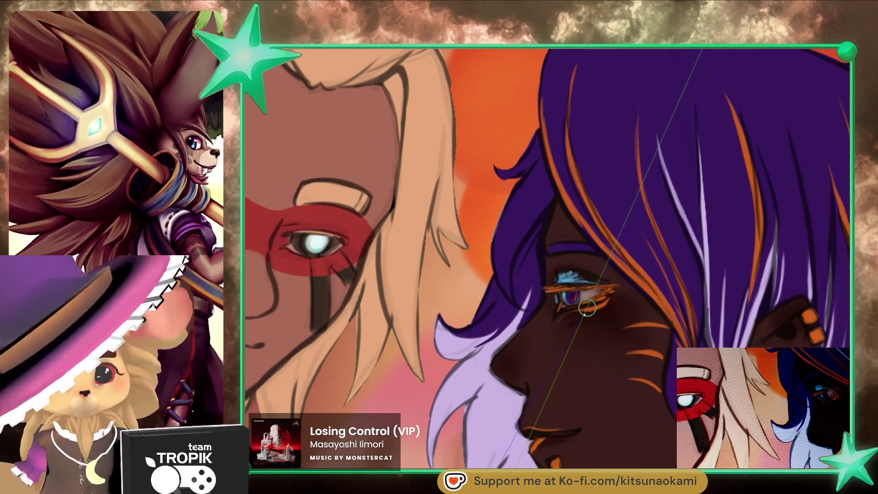
pyautogui.moveTo(580, 334); pyautogui.dragTo(564, 290)
pyautogui.scroll(3, 608, 291)
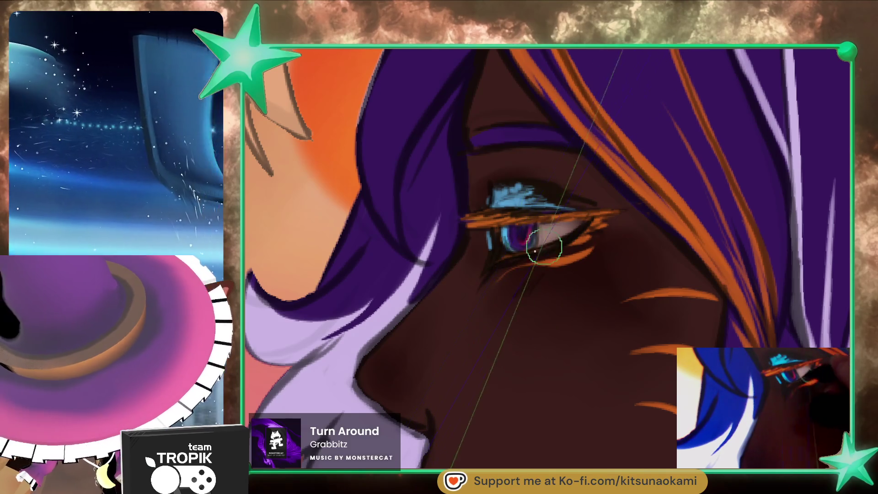
pyautogui.hotkey('ctrl', '0')
pyautogui.scroll(-2, 616, 352)
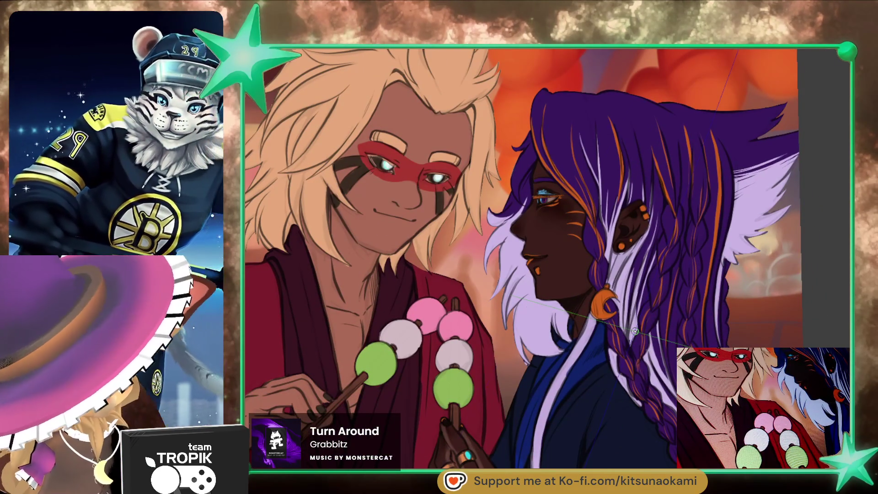
pyautogui.scroll(2, 549, 206)
pyautogui.scroll(2, 549, 206)
pyautogui.scroll(2, 563, 227)
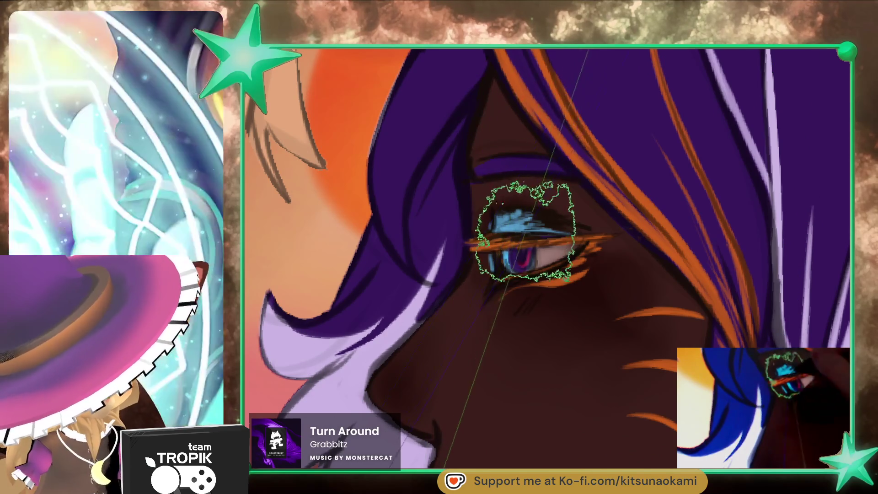
# - Brush more light blue onto the eyelid and dab one cyan highlight beside the eye
pyautogui.moveTo(507, 220); pyautogui.dragTo(553, 223)
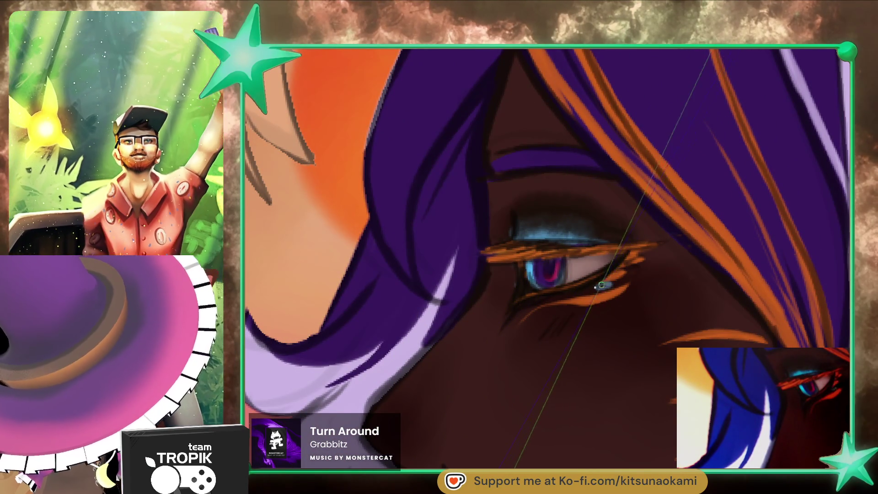
pyautogui.click(583, 292)
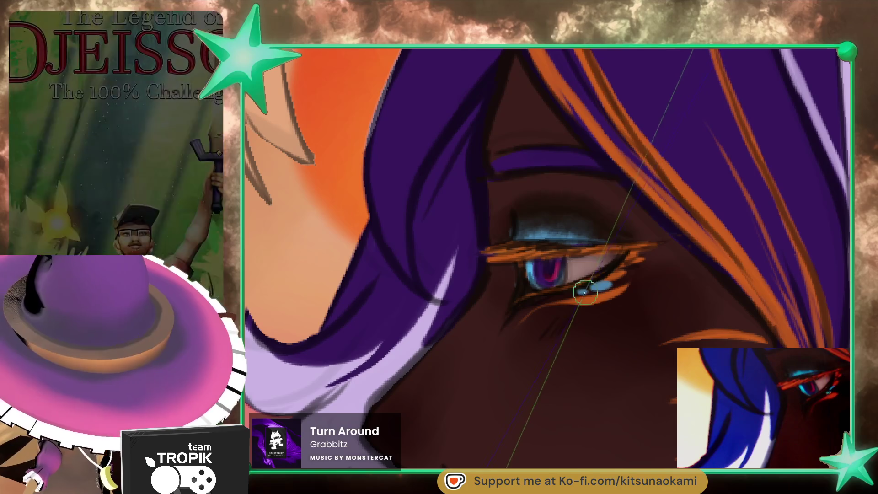
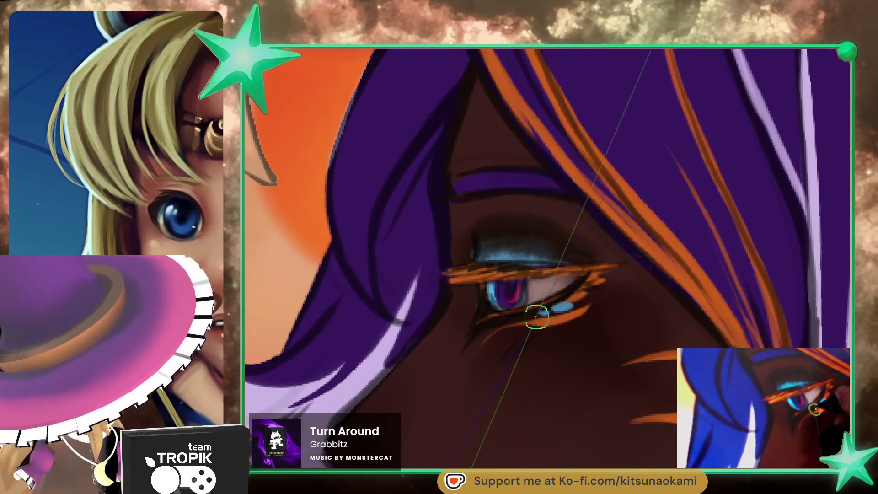
# - Zoom out and pan so the full two-character dango painting is in view
pyautogui.hotkey('ctrl', '0')
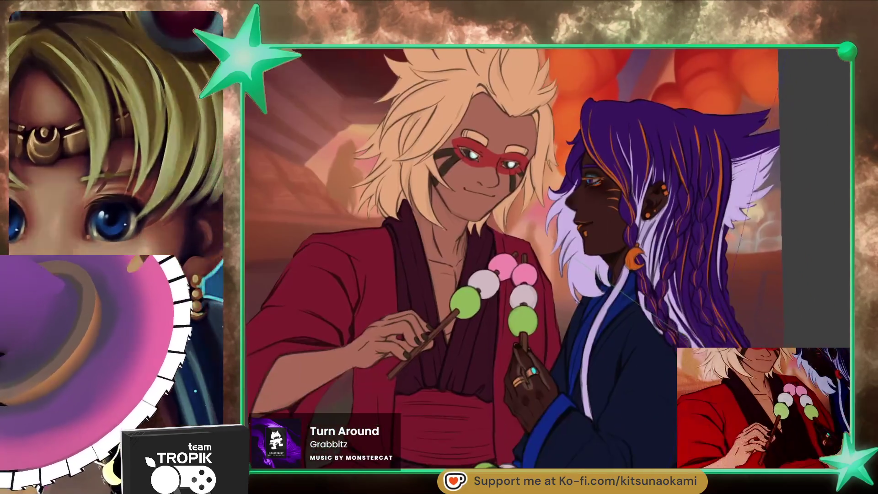
pyautogui.moveTo(755, 404); pyautogui.dragTo(750, 334)
pyautogui.scroll(-1, 750, 334)
pyautogui.scroll(-2, 749, 334)
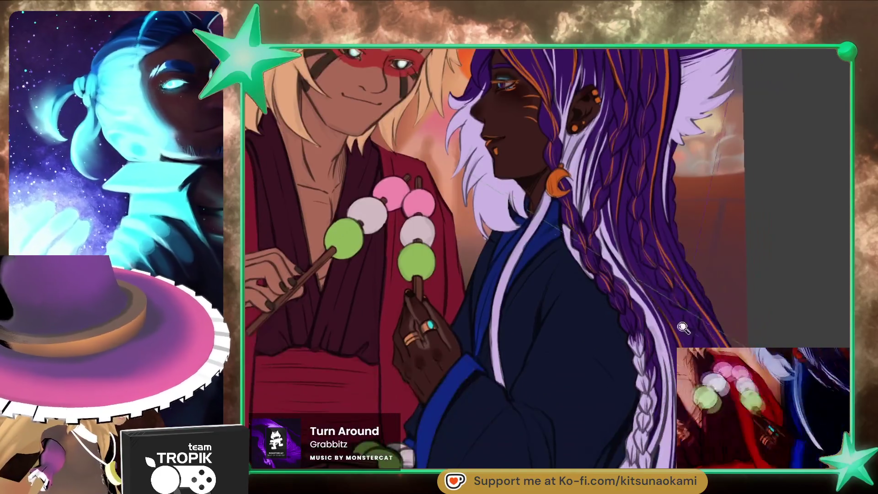
pyautogui.scroll(-2, 508, 260)
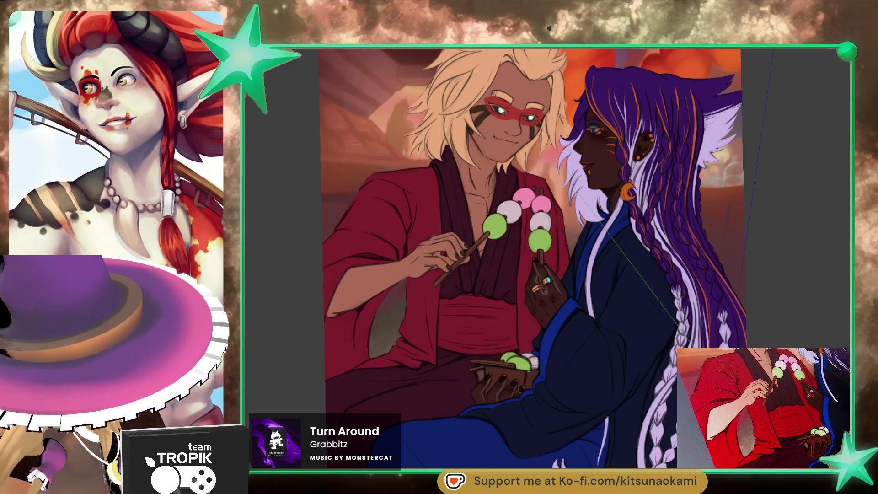
pyautogui.scroll(2, 651, 340)
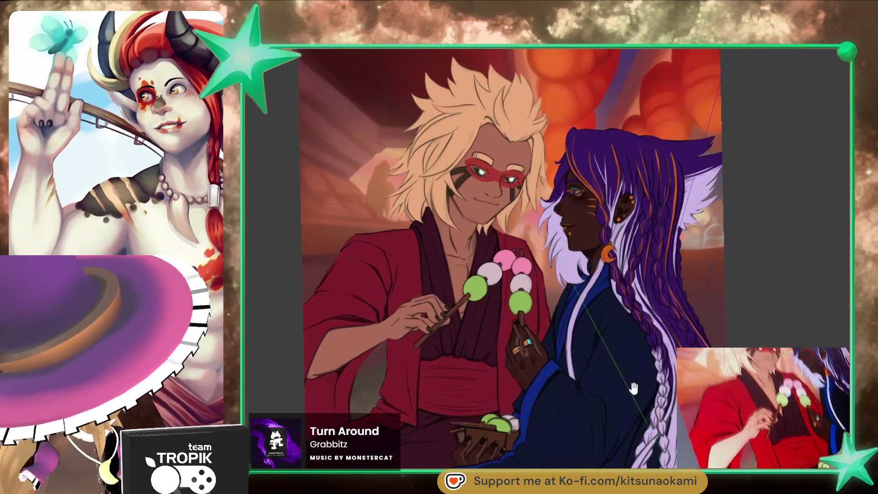
pyautogui.scroll(2, 686, 343)
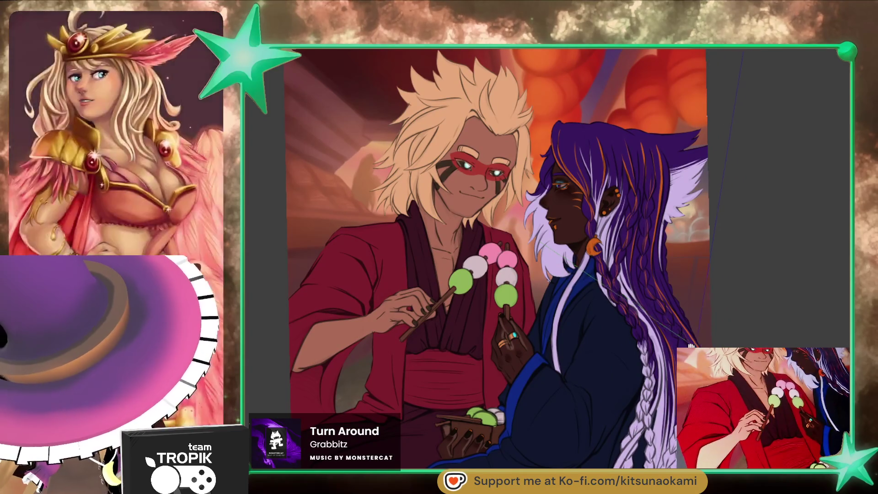
pyautogui.scroll(-3, 659, 343)
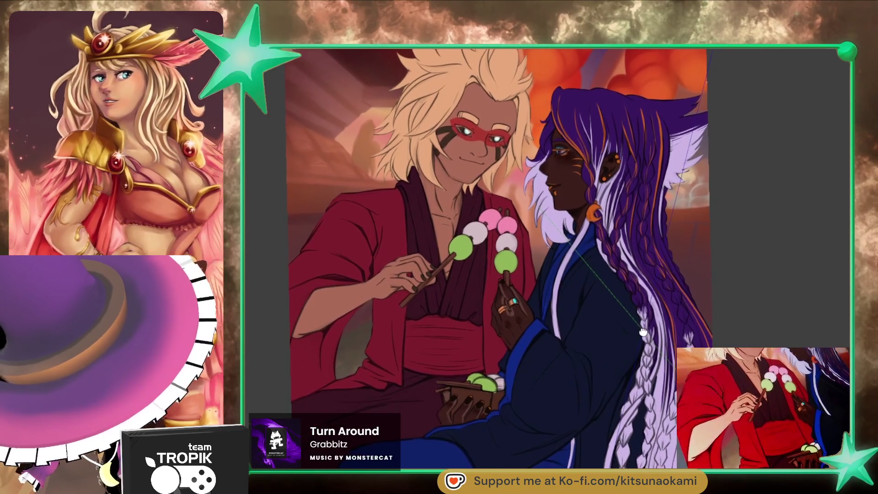
# - Pan the canvas to centre the blond character's red robe beside the dango skewers
pyautogui.moveTo(641, 322); pyautogui.dragTo(634, 330)
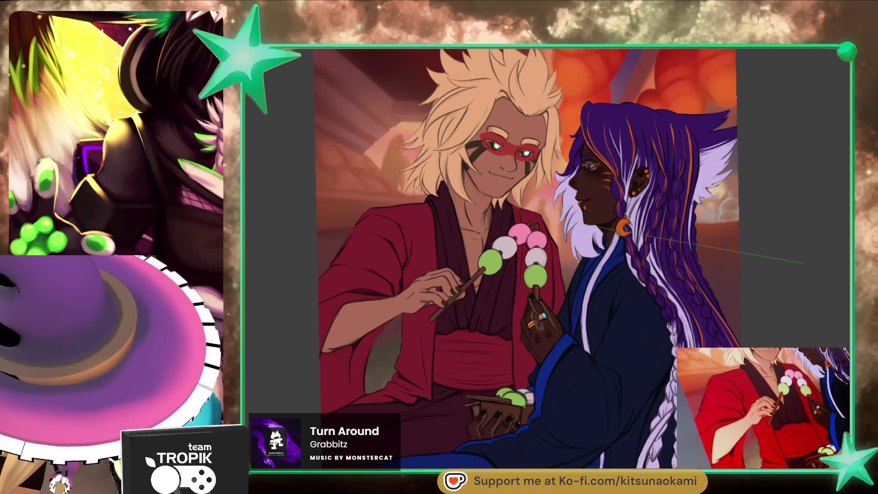
pyautogui.scroll(1, 427, 200)
pyautogui.scroll(1, 427, 200)
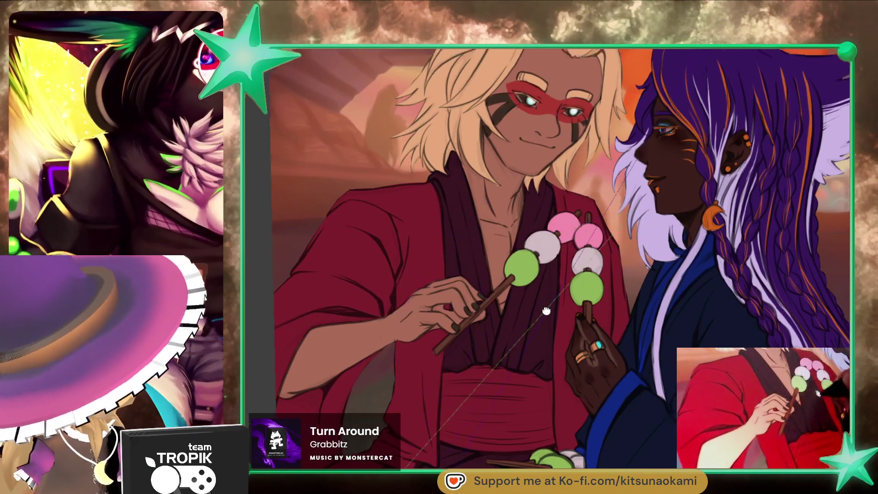
pyautogui.scroll(1, 530, 330)
pyautogui.moveTo(530, 330); pyautogui.dragTo(533, 323)
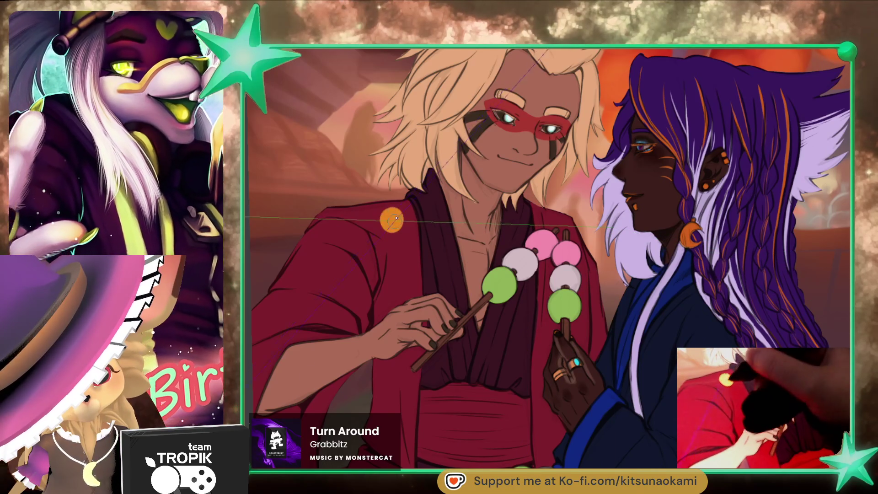
# - Stamp five orange polka dots of varied sizes across the red robe, upper and lower
pyautogui.click(319, 261)
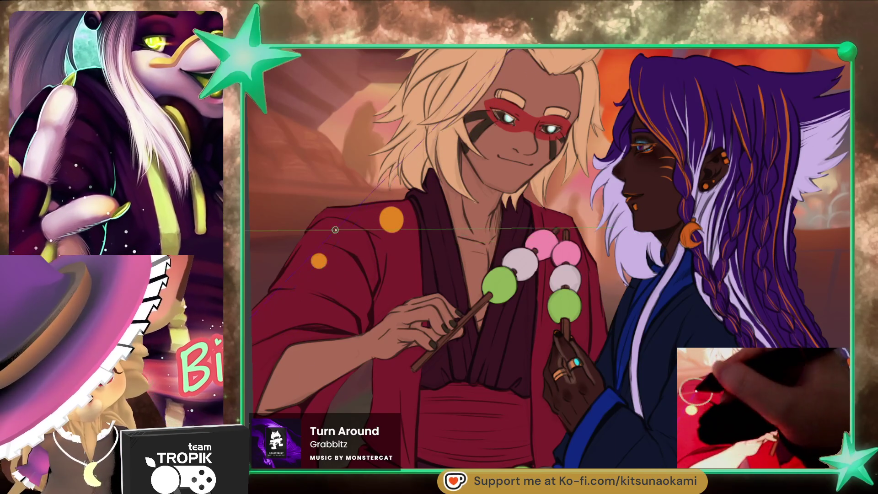
pyautogui.click(336, 227)
pyautogui.click(387, 378)
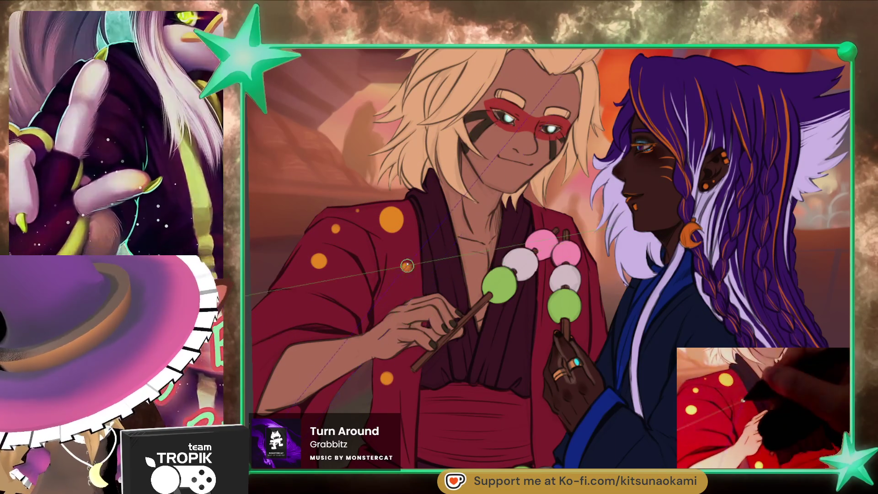
pyautogui.click(407, 265)
pyautogui.click(280, 304)
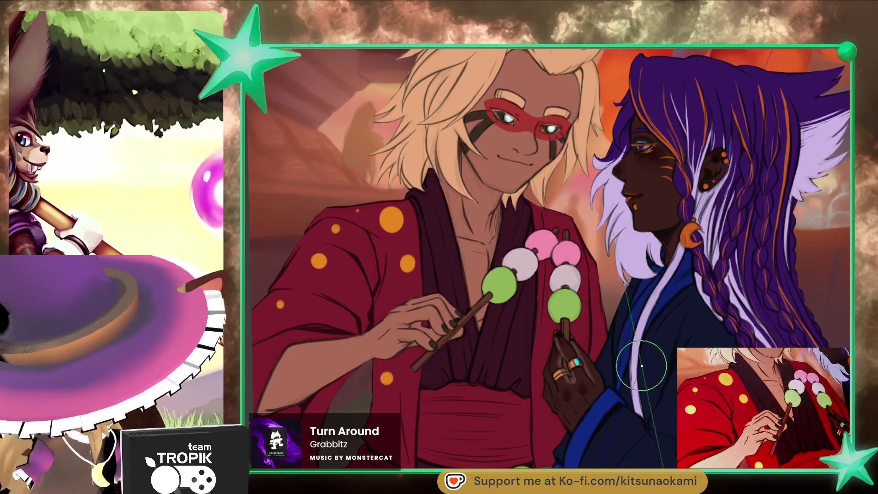
pyautogui.scroll(2, 435, 264)
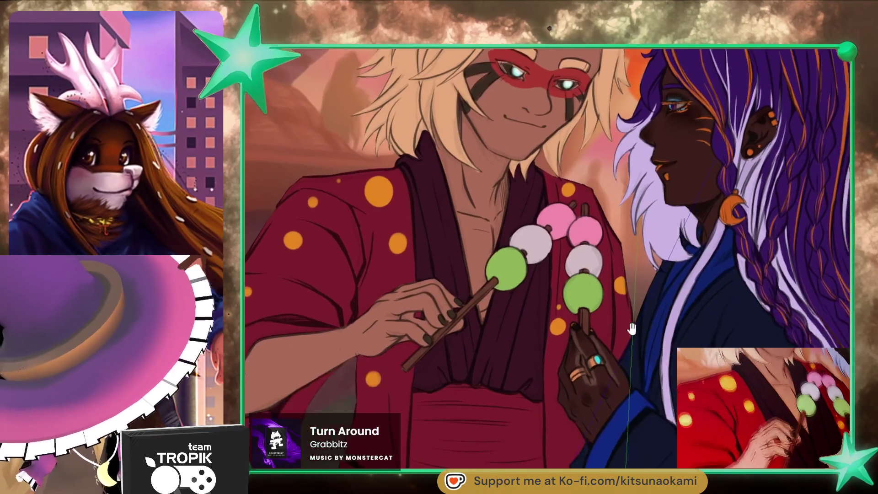
pyautogui.scroll(-5, 649, 339)
pyautogui.scroll(4, 648, 340)
pyautogui.scroll(1, 643, 387)
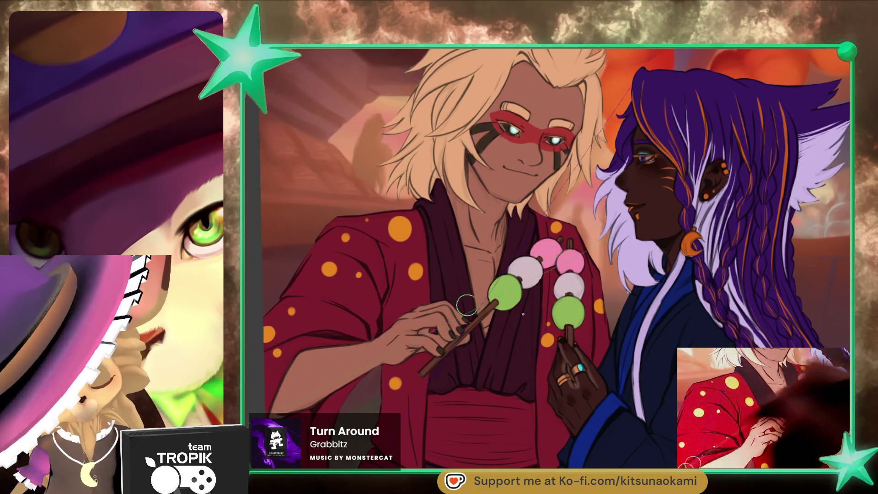
pyautogui.scroll(-1, 625, 387)
pyautogui.scroll(-3, 625, 387)
pyautogui.scroll(2, 624, 388)
pyautogui.scroll(2, 625, 387)
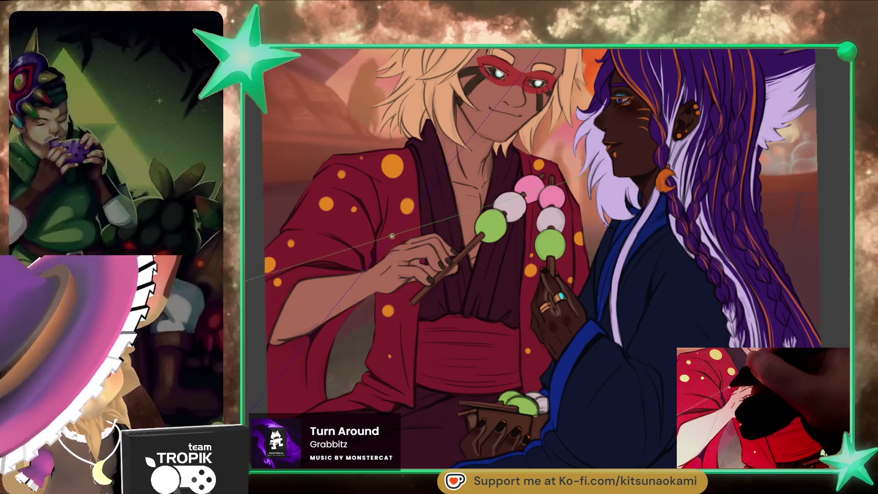
pyautogui.moveTo(610, 307); pyautogui.dragTo(555, 314)
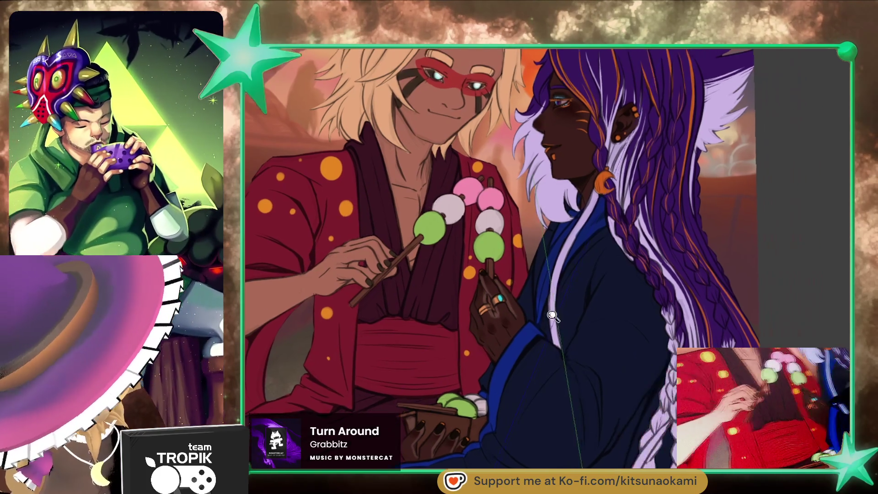
pyautogui.scroll(-4, 556, 314)
pyautogui.scroll(1, 559, 323)
pyautogui.scroll(2, 566, 336)
pyautogui.scroll(2, 575, 355)
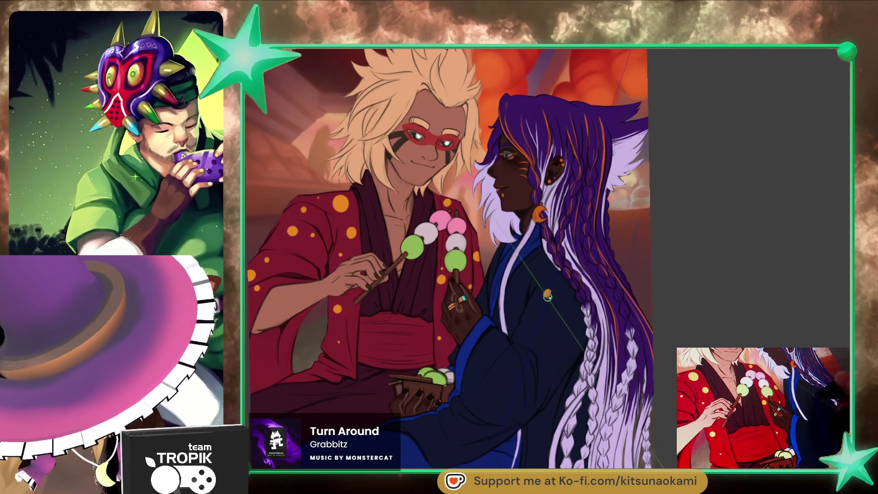
pyautogui.click(538, 261)
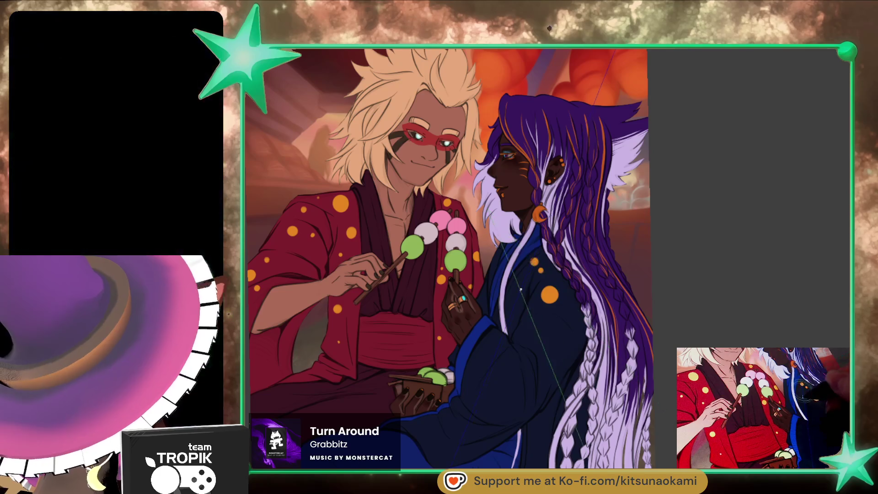
pyautogui.click(521, 290)
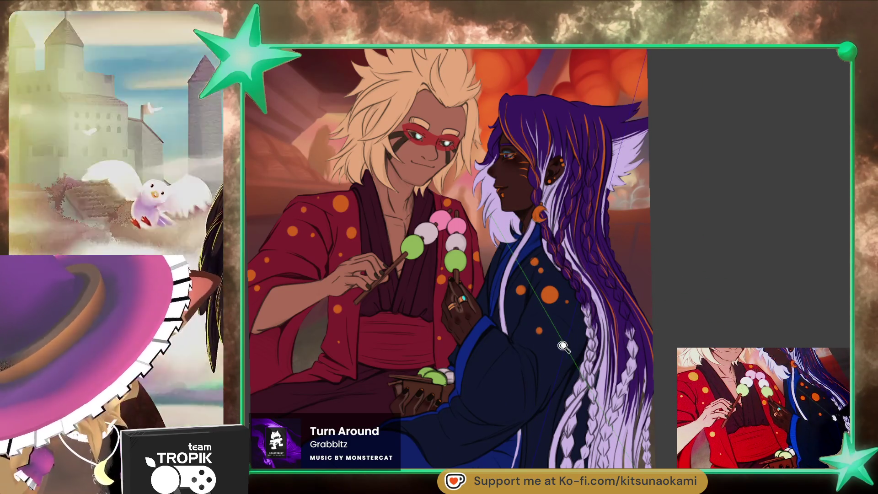
pyautogui.scroll(3, 564, 346)
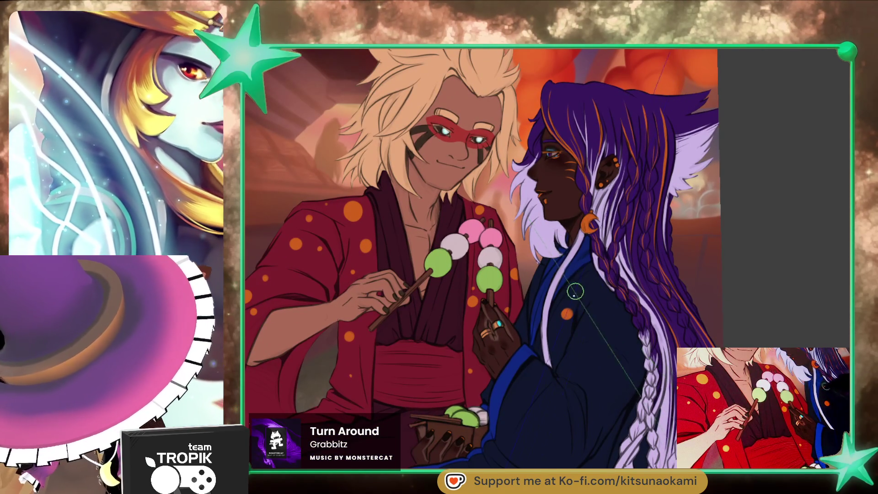
pyautogui.press(']')
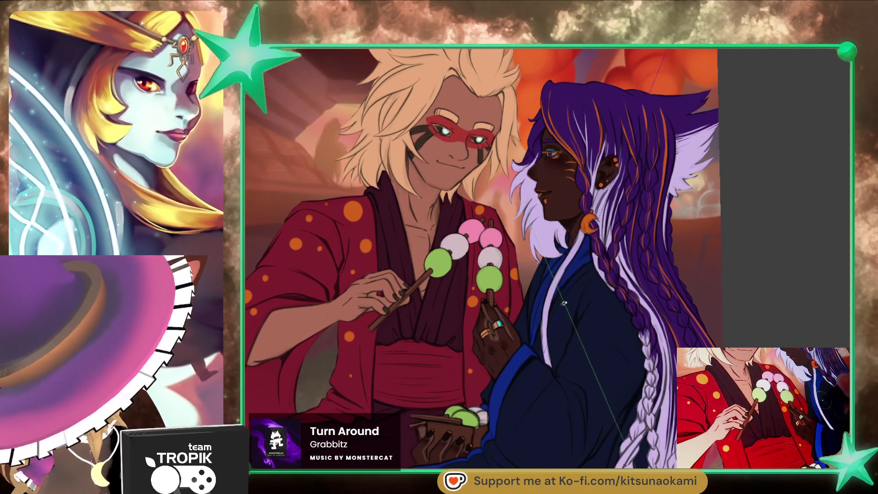